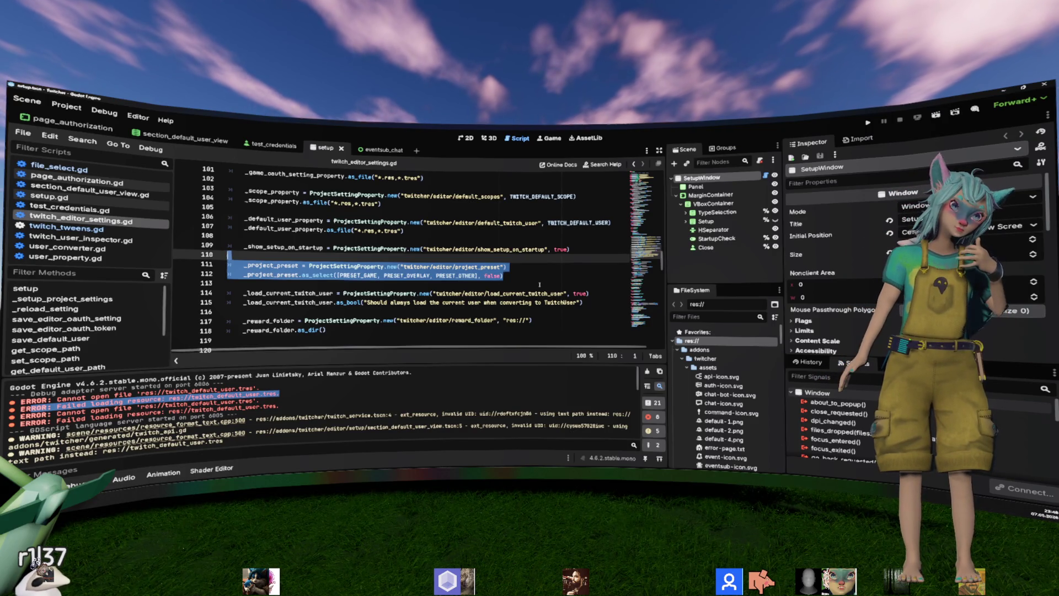
Step: Delete the two _project_preset lines, then undo to restore them
key(Delete)
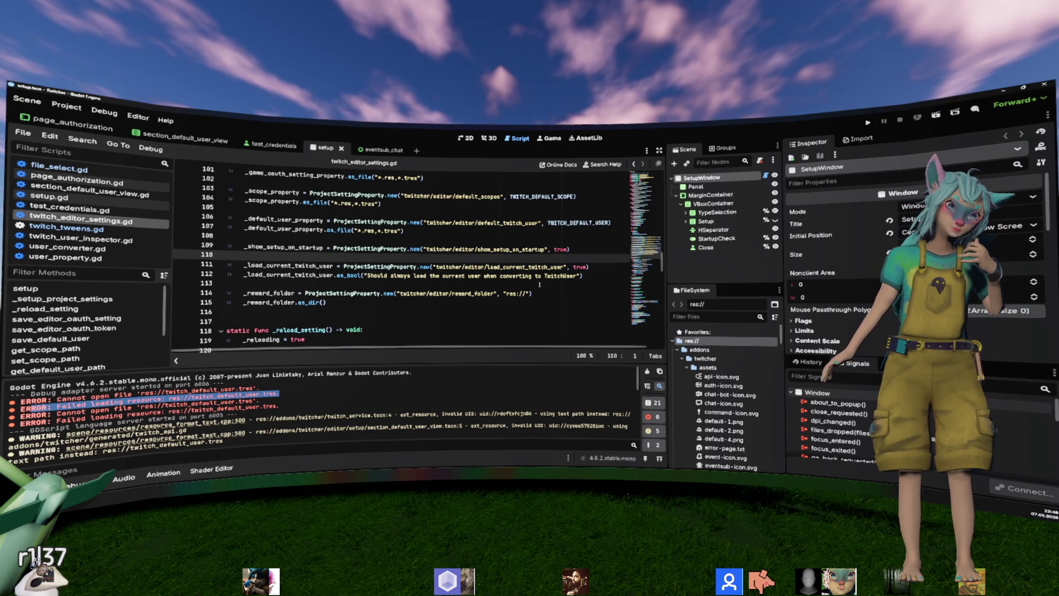
scroll(540, 284, up, 1)
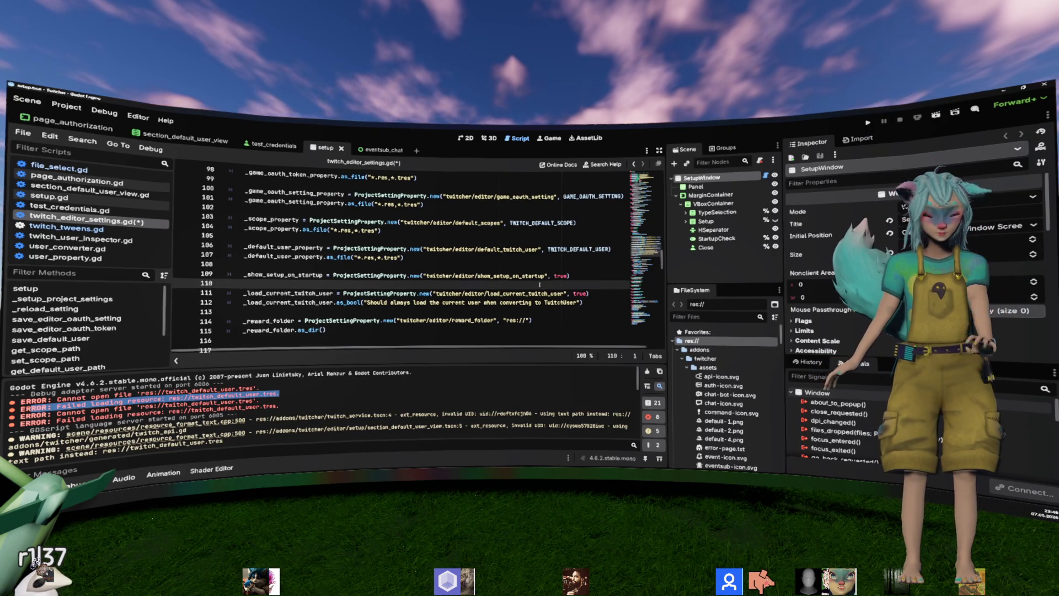
key(ctrl+z)
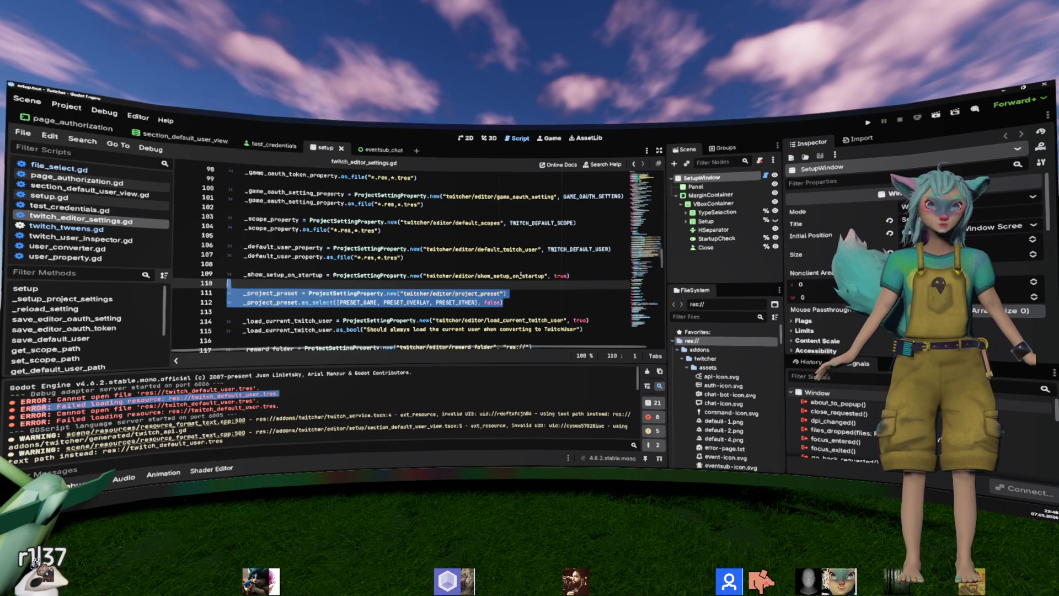
click(520, 274)
scroll(424, 297, up, 2)
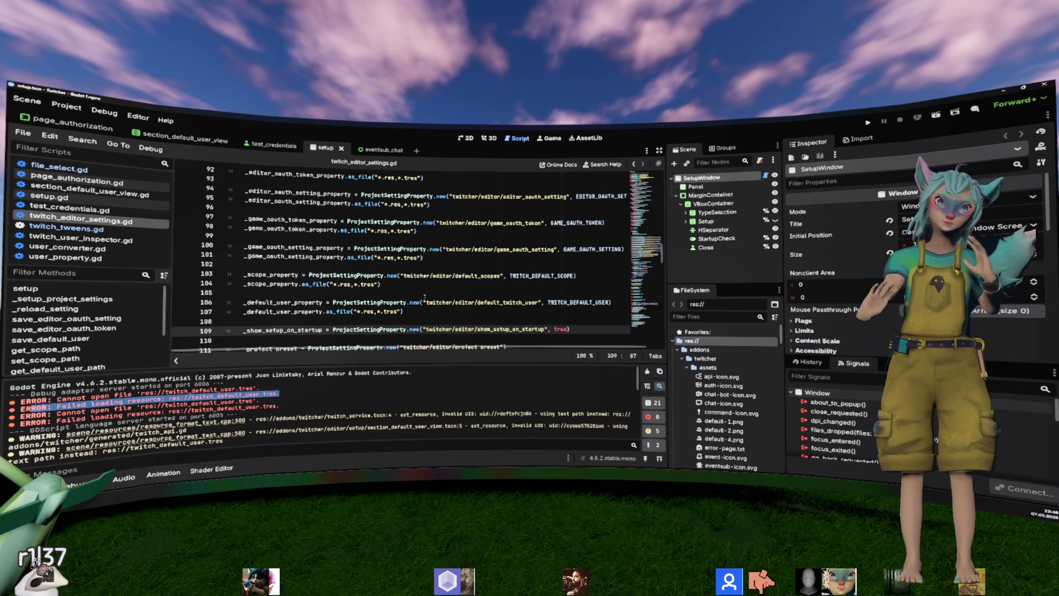
scroll(425, 297, up, 4)
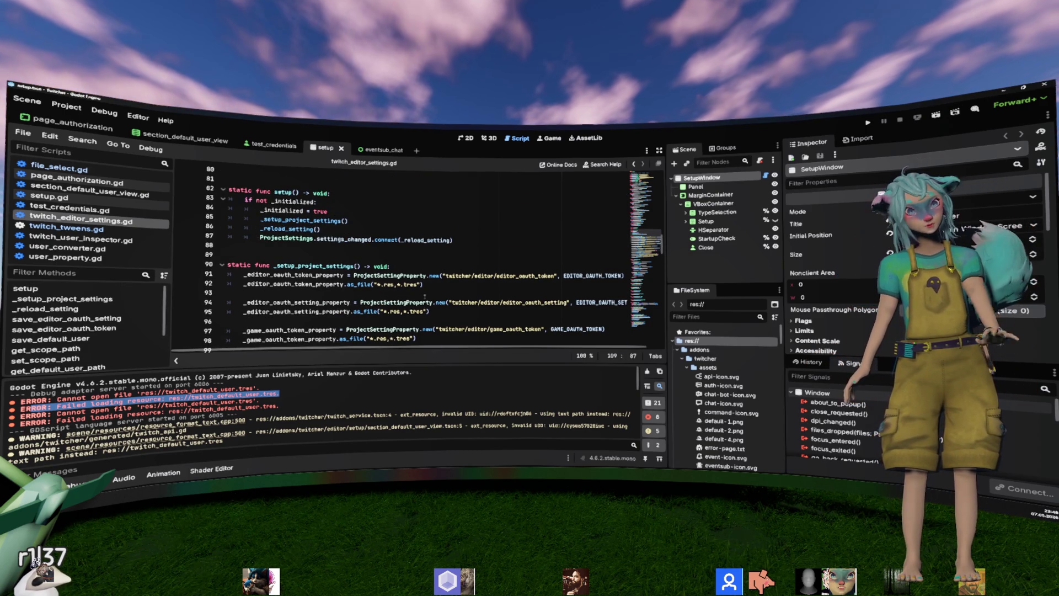
Step: Close test_credentials.gd and setup.gd, then return to twitch_editor_settings.gd
click(425, 294)
click(97, 210)
click(109, 221)
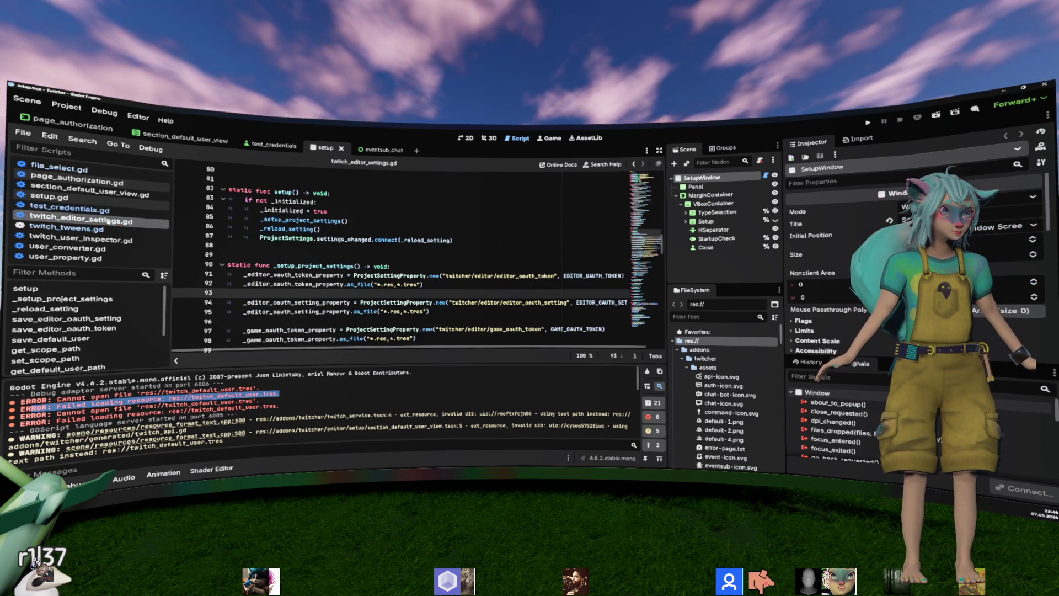
middle_click(109, 212)
click(109, 202)
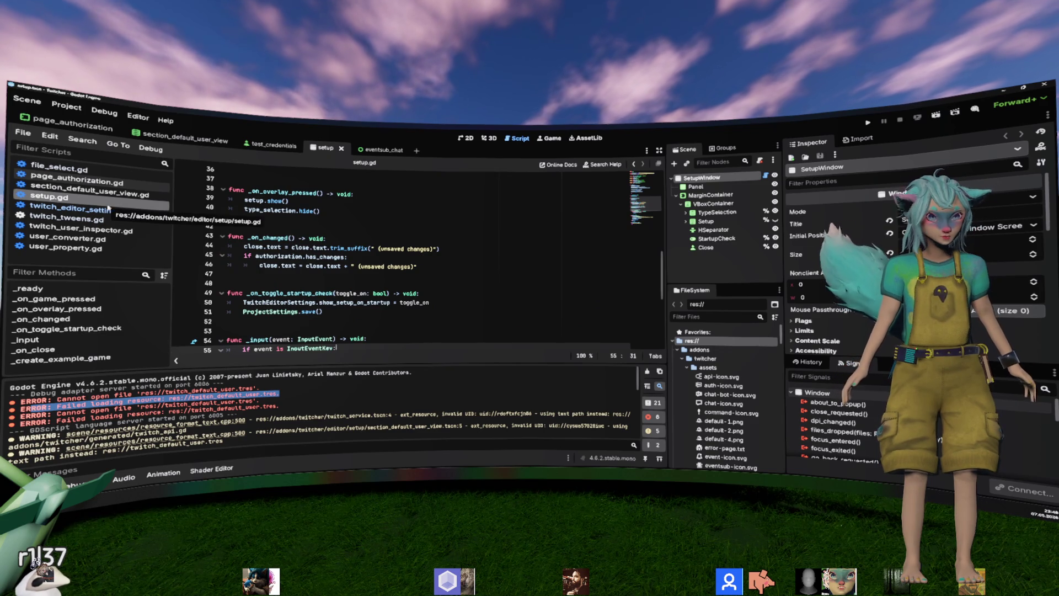
middle_click(109, 207)
click(348, 222)
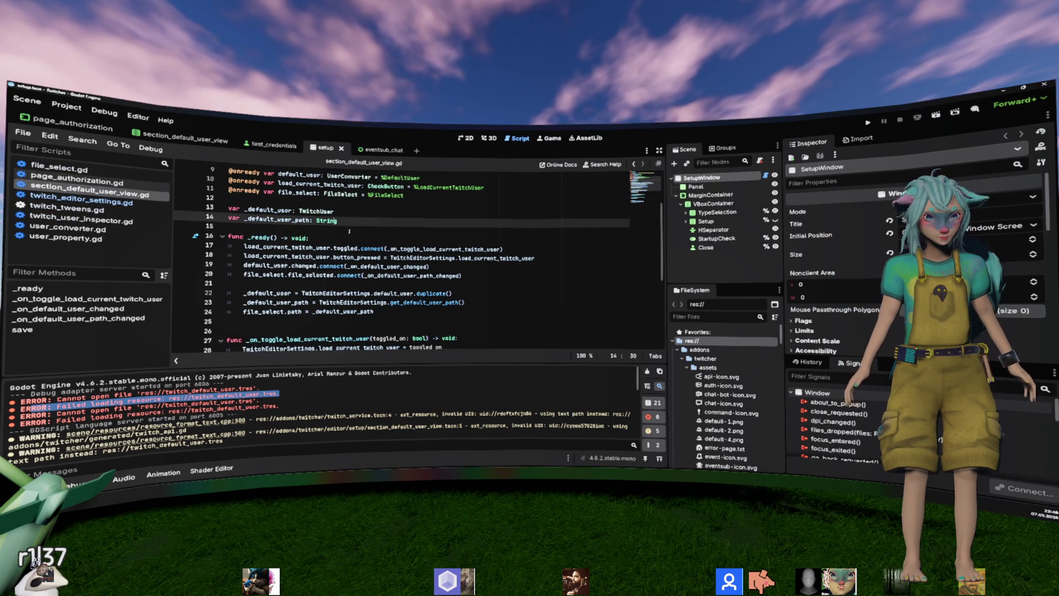
key(alt+Left)
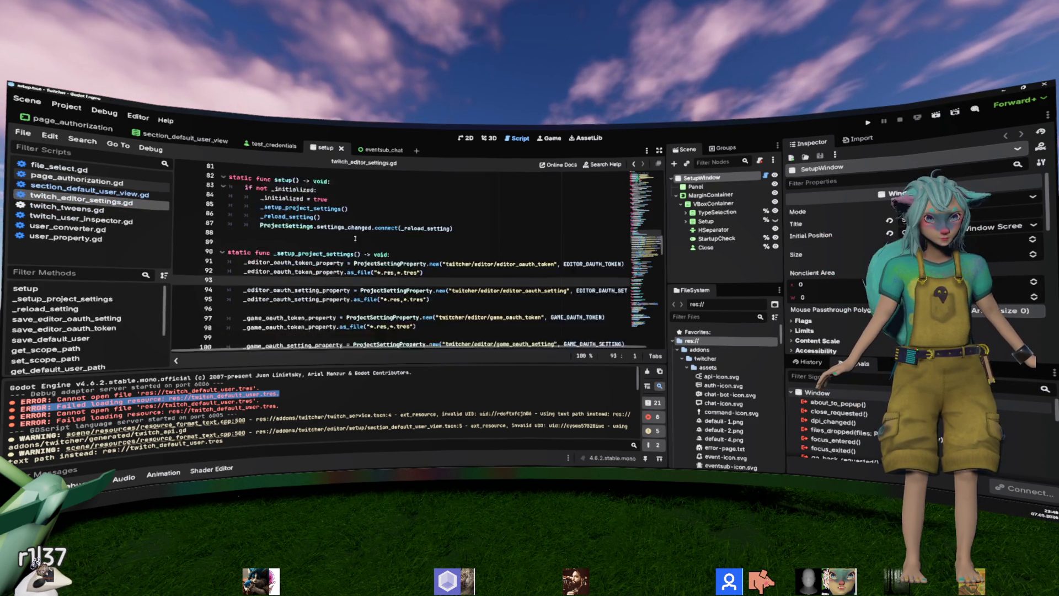
Step: Add a new line after line 144's default user loading and type 'Editor'
scroll(356, 237, down, 13)
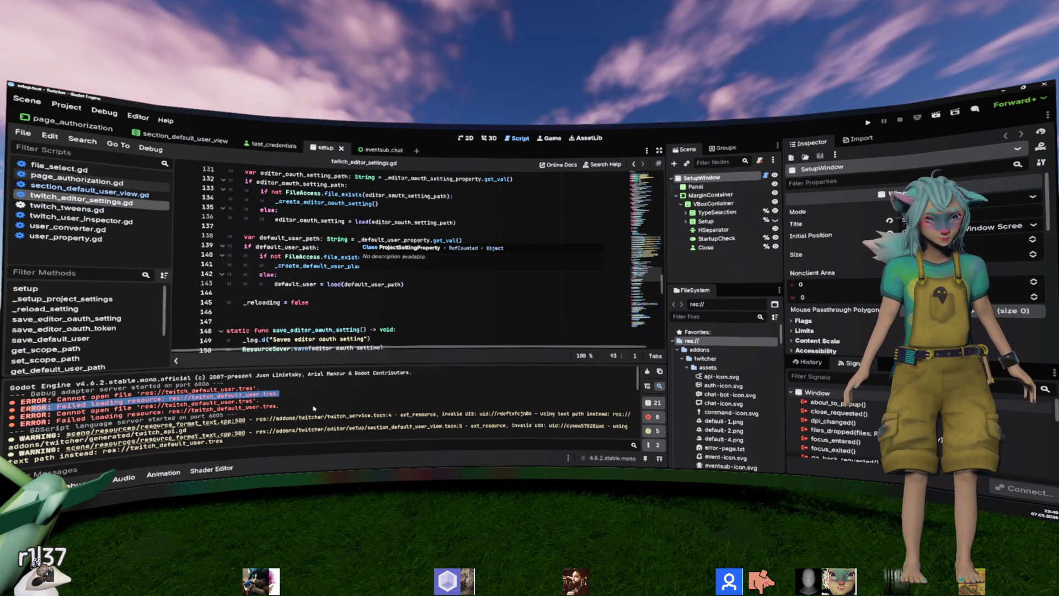
drag(314, 407, 22, 422)
click(165, 409)
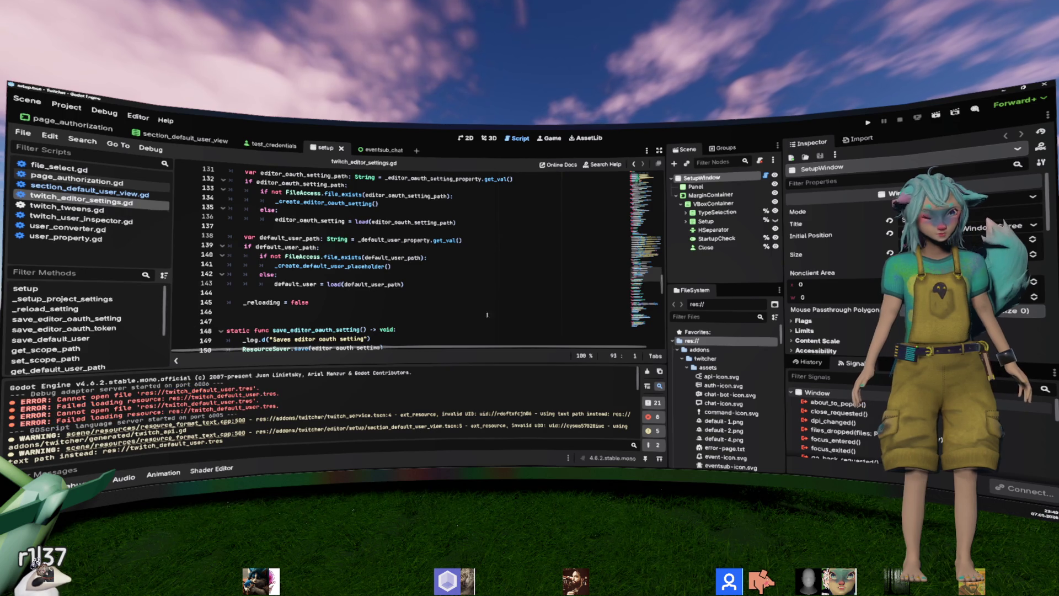
scroll(706, 405, down, 10)
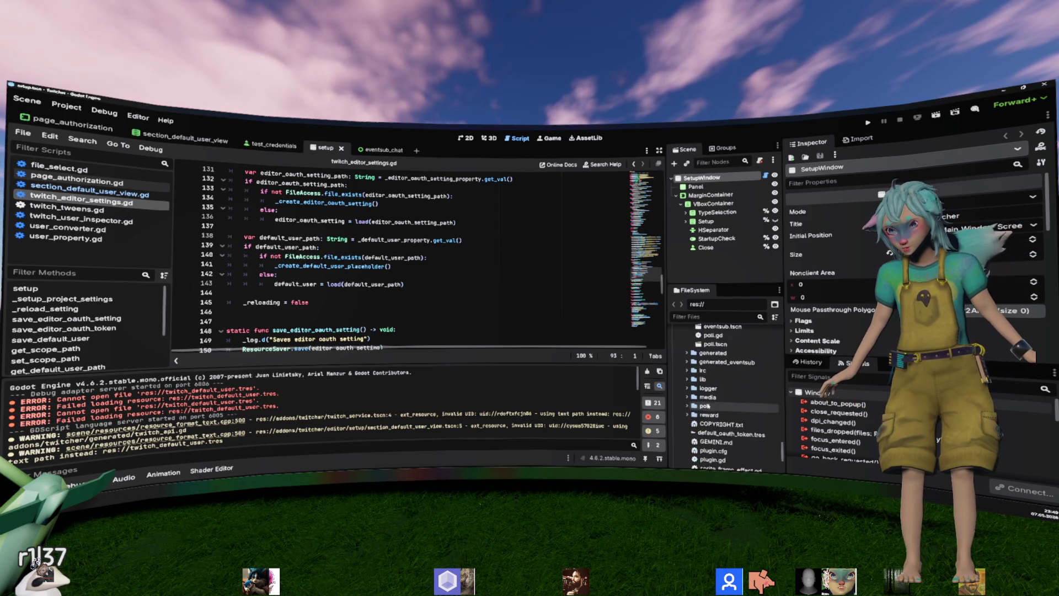
scroll(707, 405, down, 5)
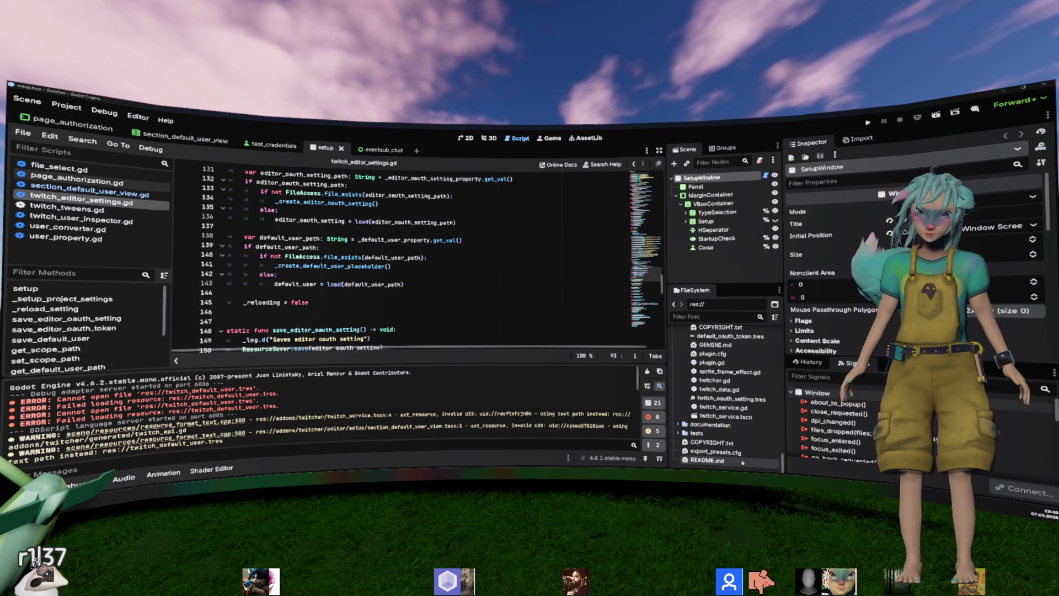
click(352, 293)
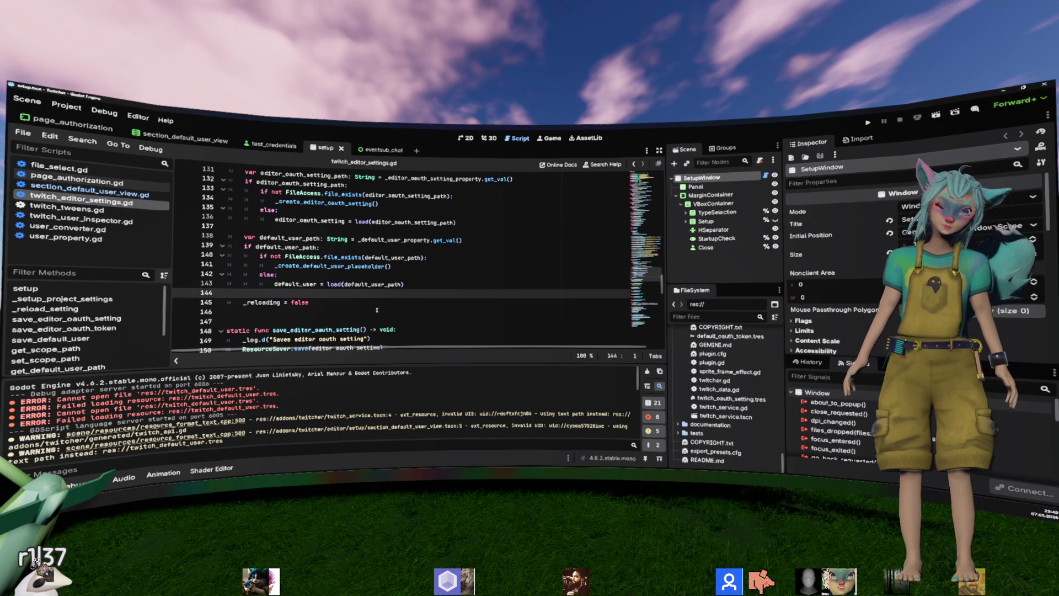
key(Return)
text(E)
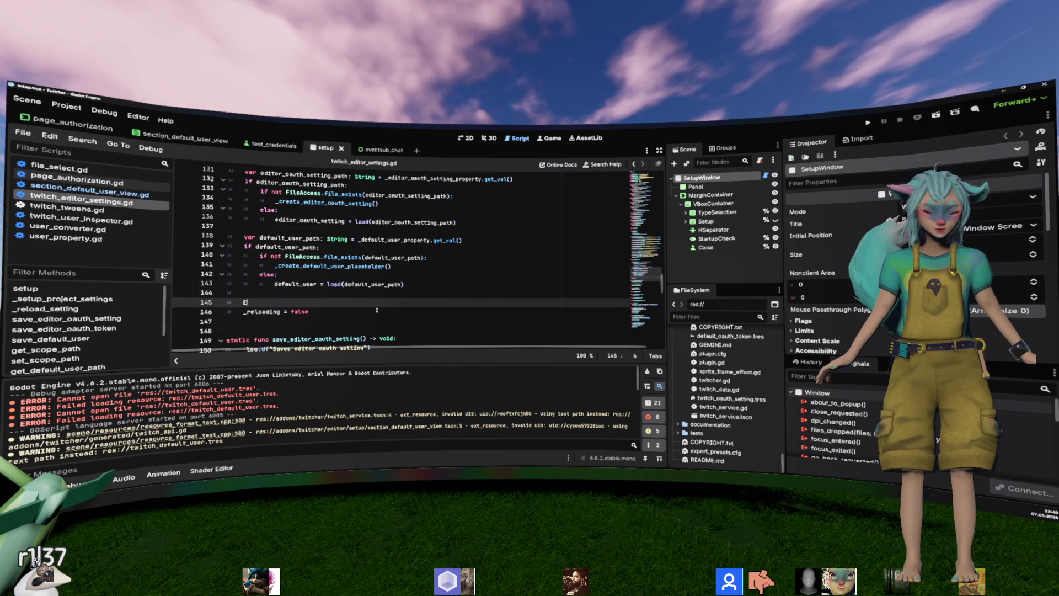
text(ditor)
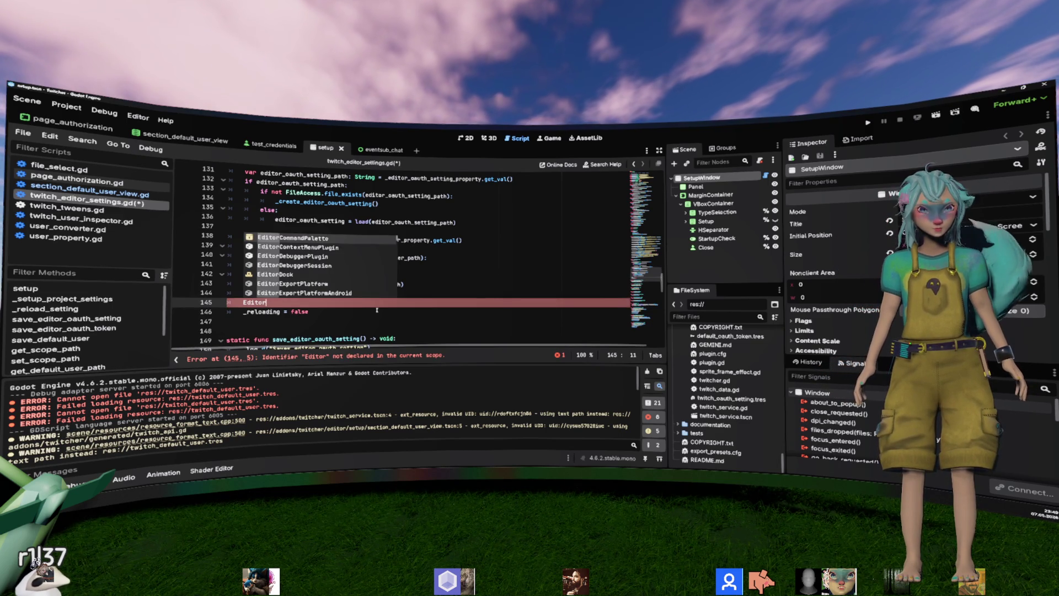
Step: Remove the word 'Editor' from line 145
key(BackSpace)
key(BackSpace)
key(BackSpace)
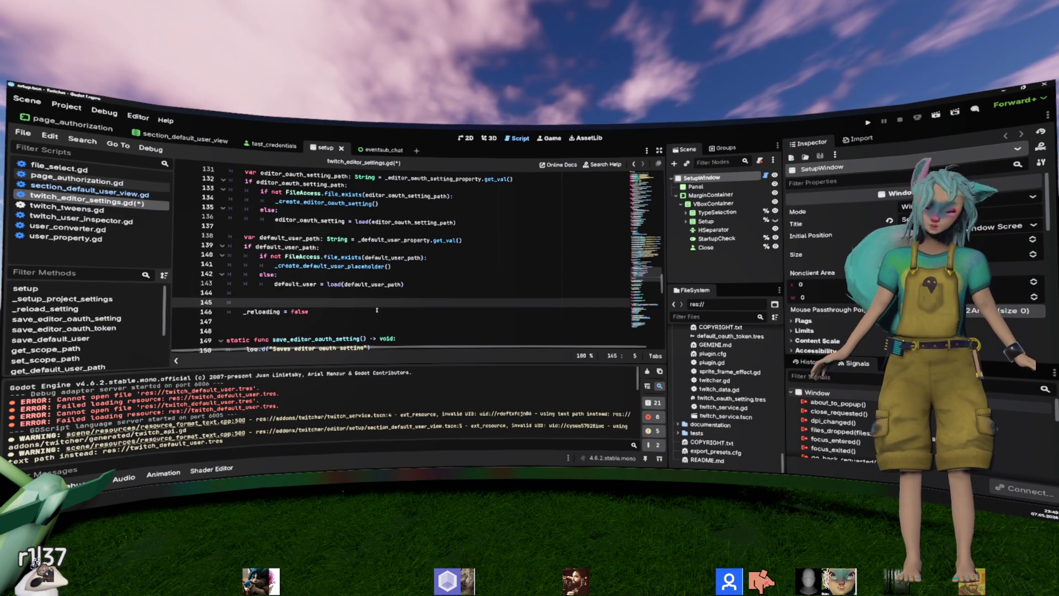
scroll(755, 381, up, 5)
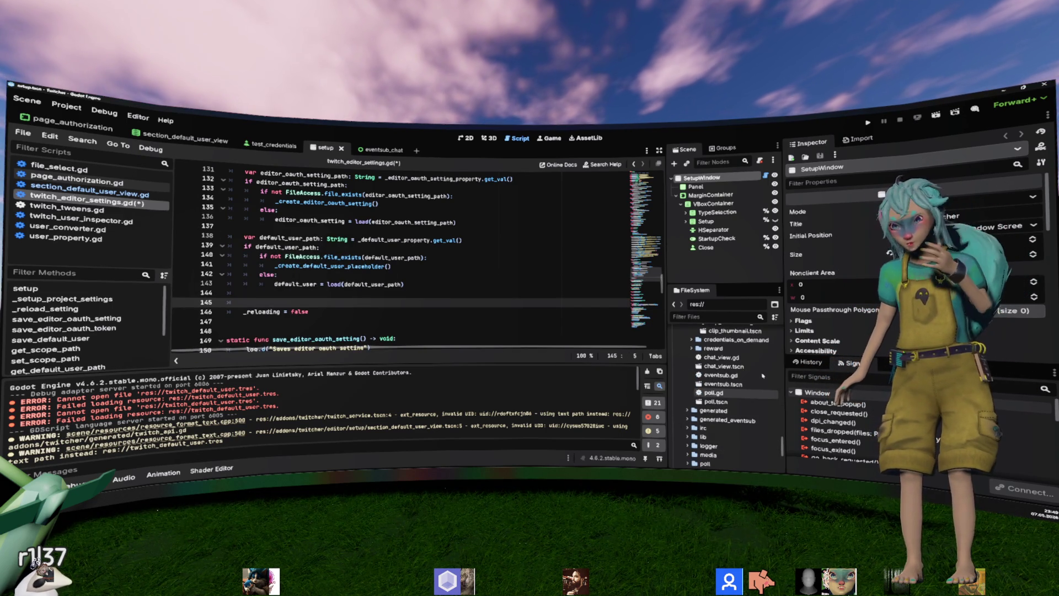
scroll(763, 376, up, 5)
scroll(763, 375, up, 3)
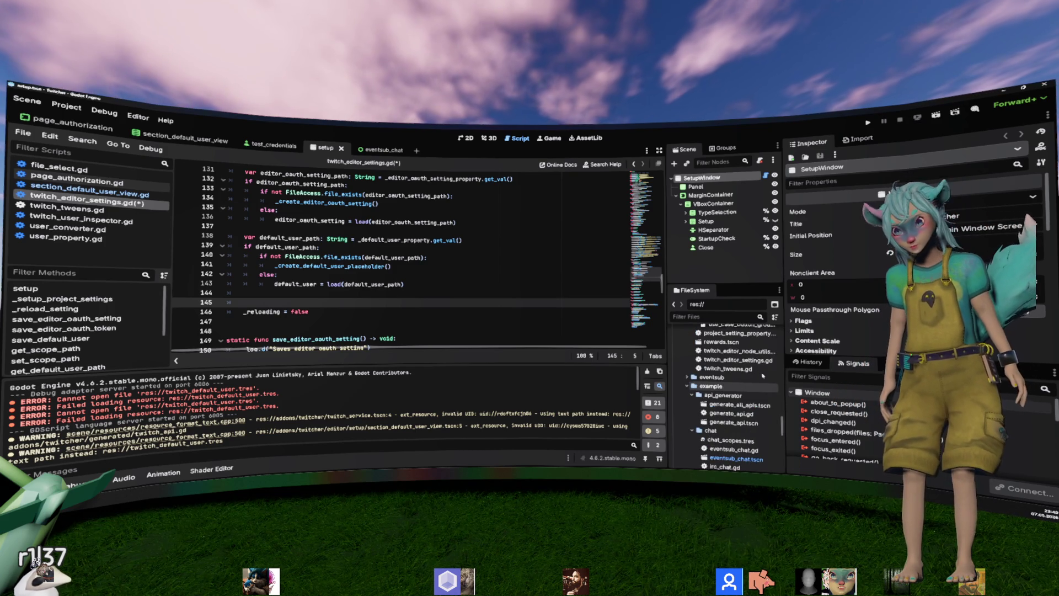
scroll(763, 376, up, 3)
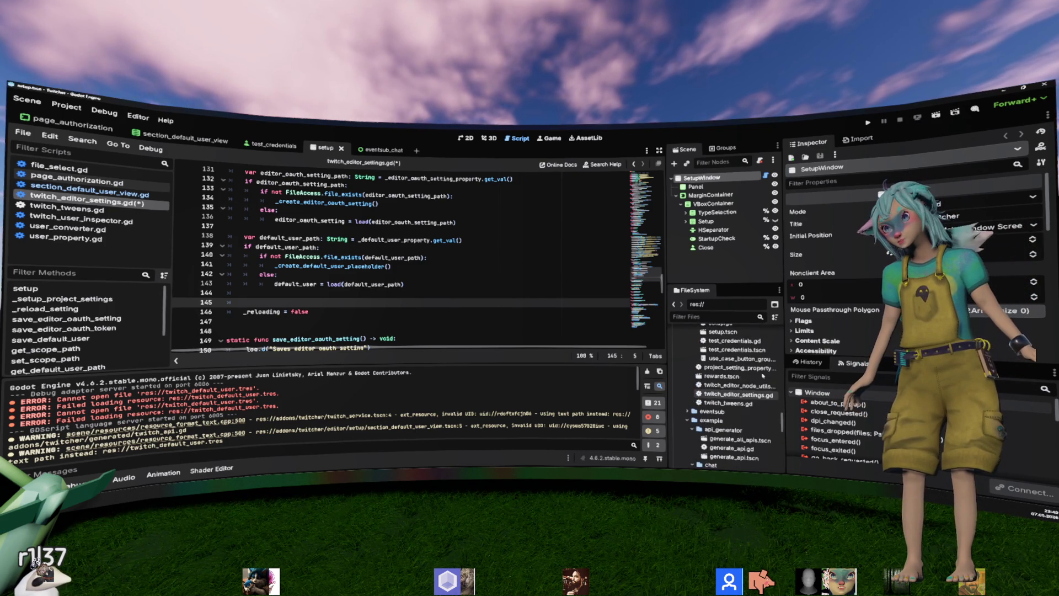
scroll(763, 375, up, 2)
Step: Type EditorInterface.re on line 145, browse its completion suggestions, and dismiss them
text(Ed)
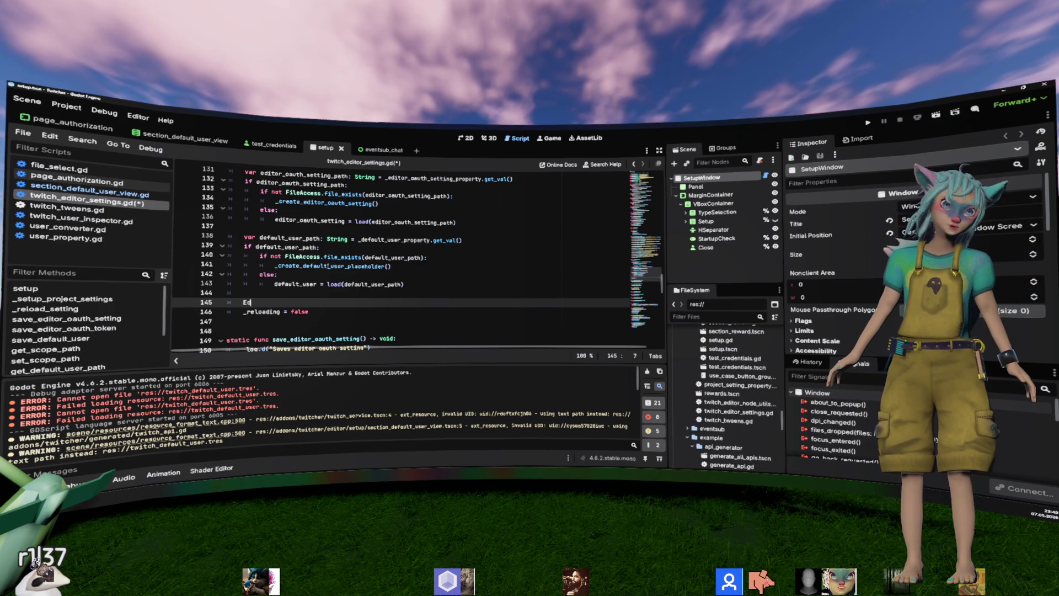
text(itorInterface.)
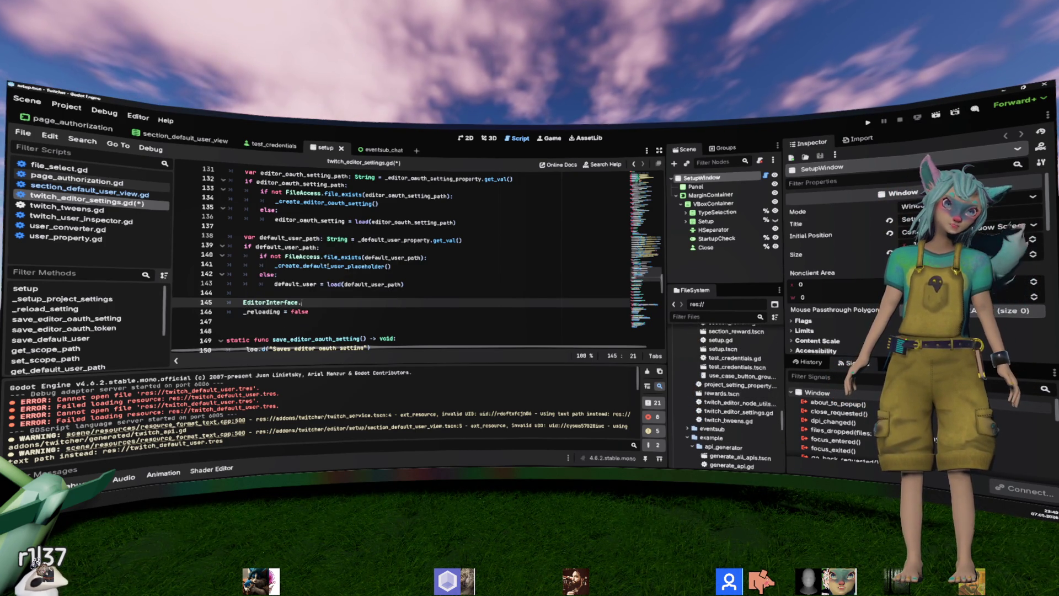
text(re)
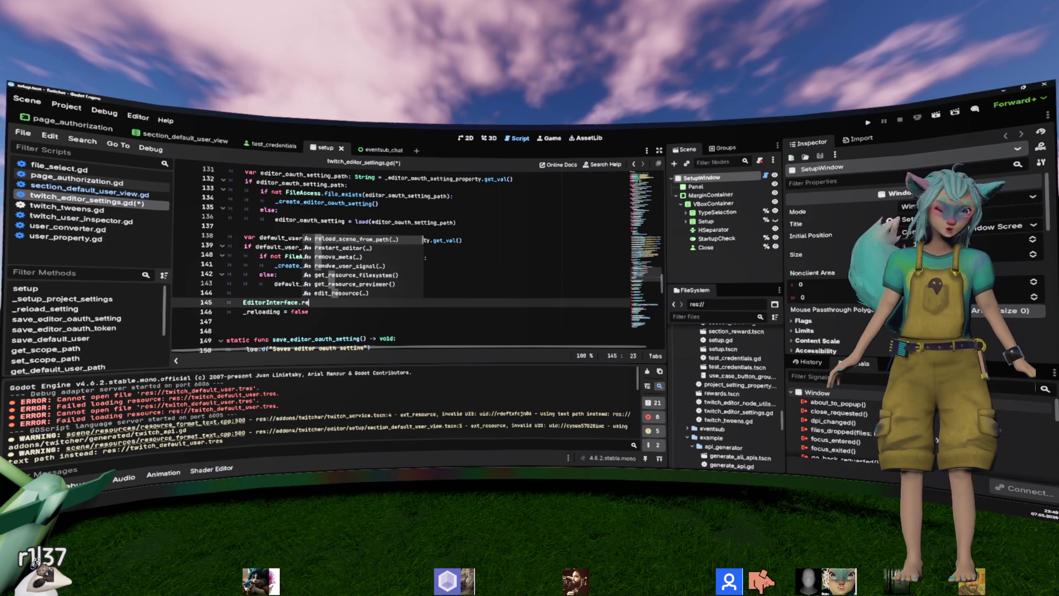
key(Down)
key(Down)
key(Down)
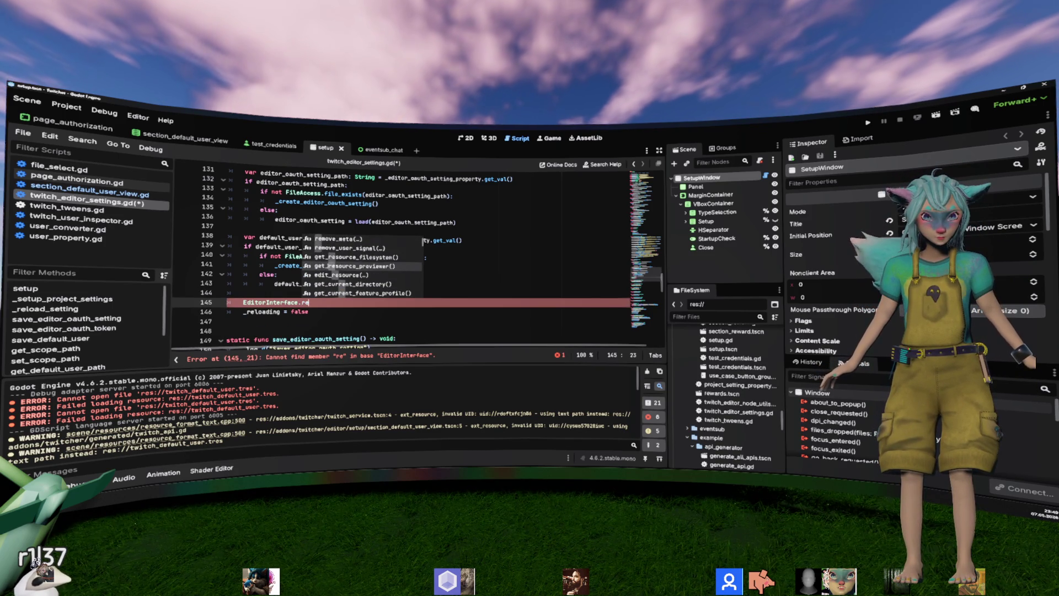
key(Down)
key(Down)
key(Down)
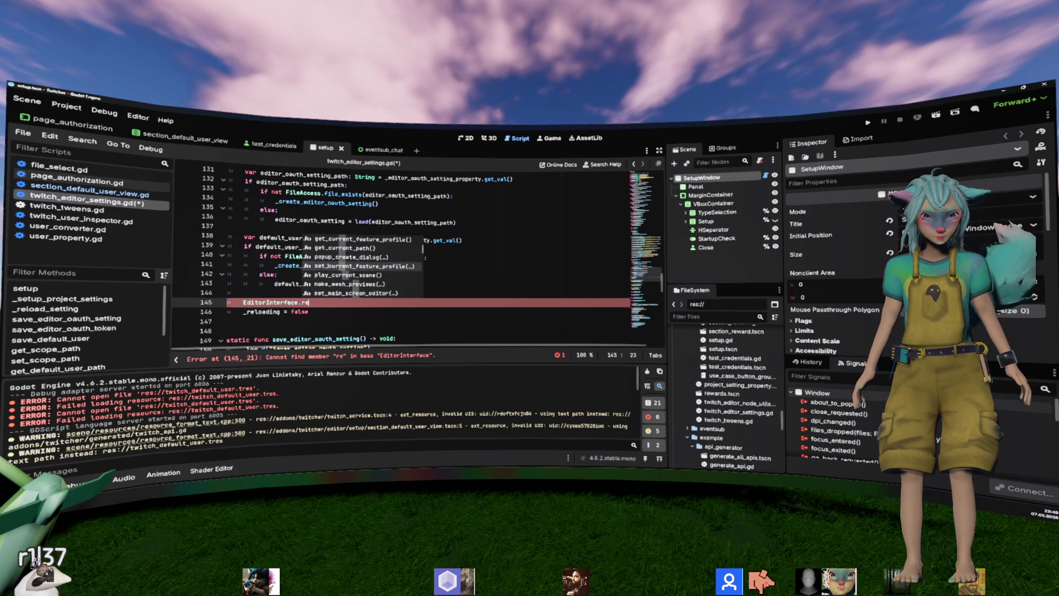
key(Escape)
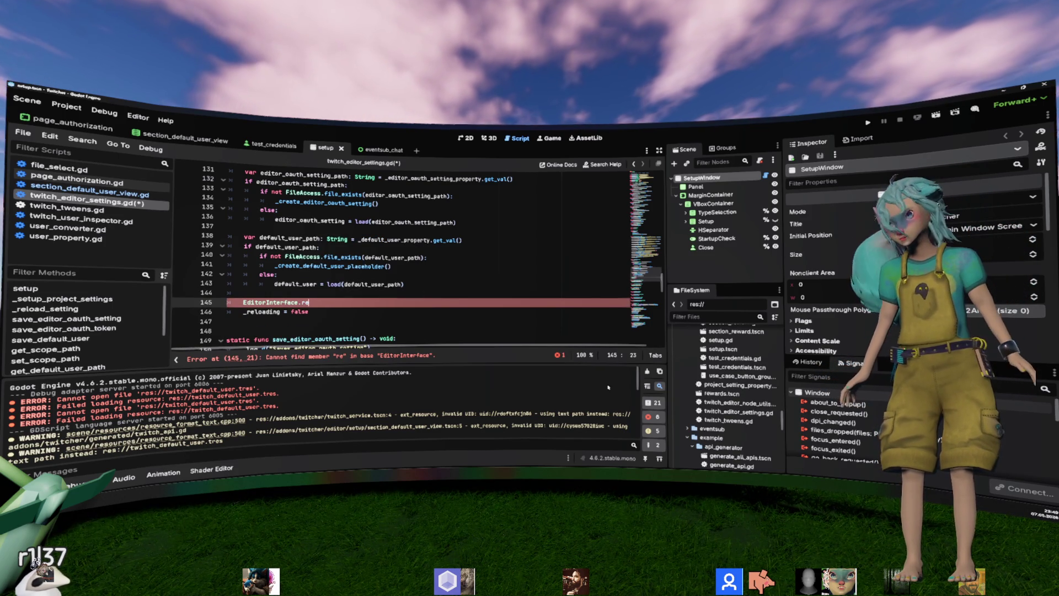
scroll(733, 419, down, 3)
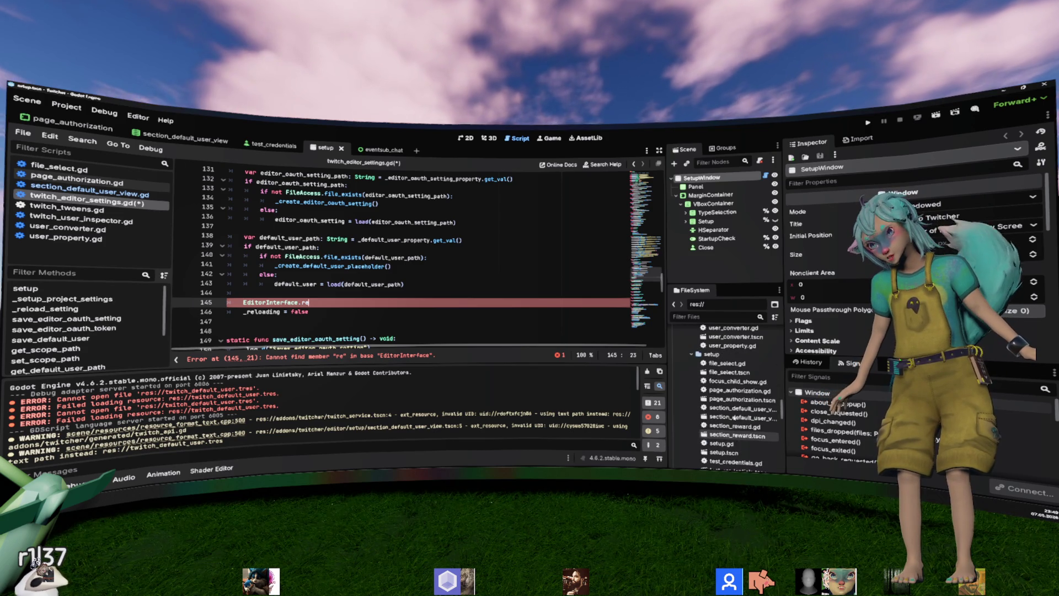
scroll(734, 419, down, 10)
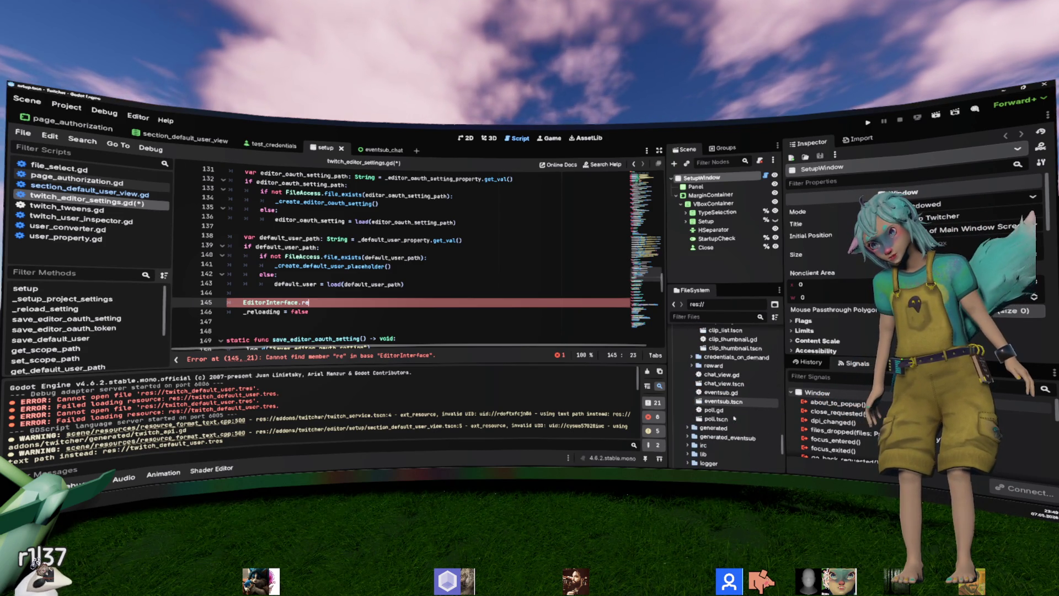
scroll(735, 418, down, 5)
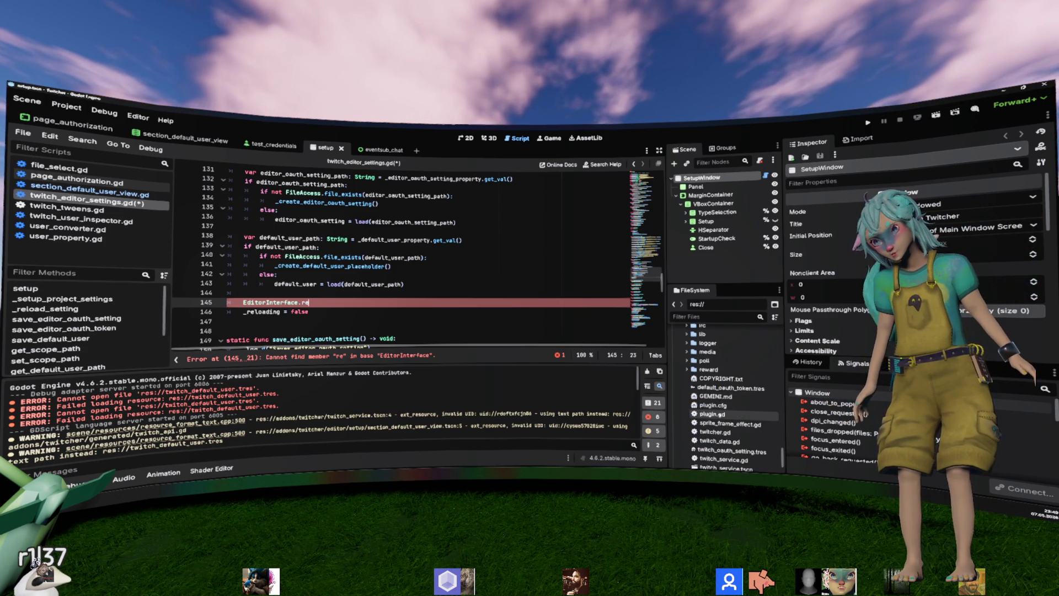
Step: Open plugin.gd and look through is_magick_available and _try_authorize_editor
click(723, 415)
double_click(713, 414)
scroll(365, 301, down, 5)
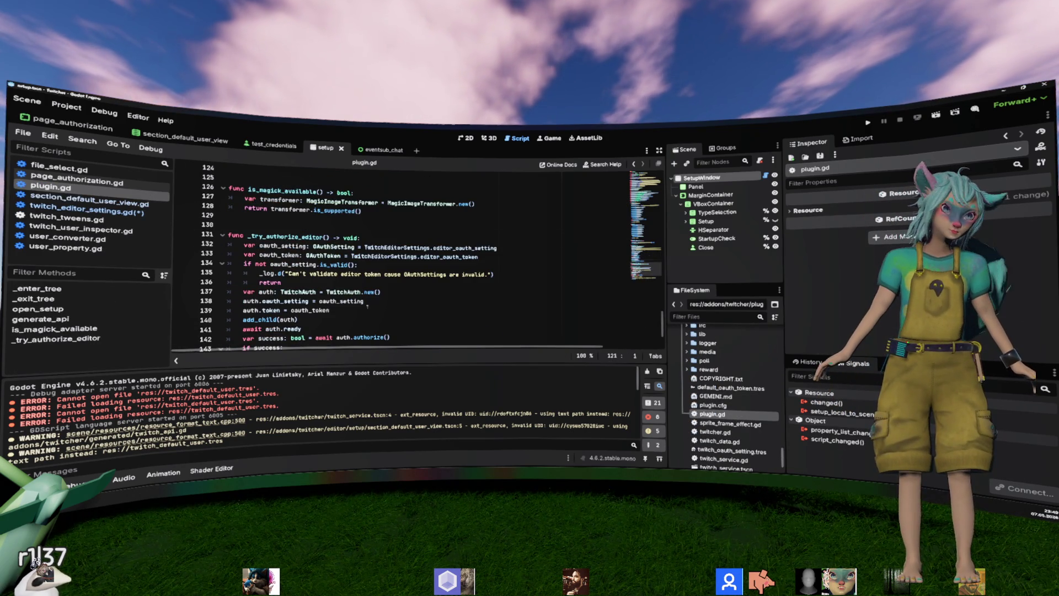
scroll(365, 300, up, 1)
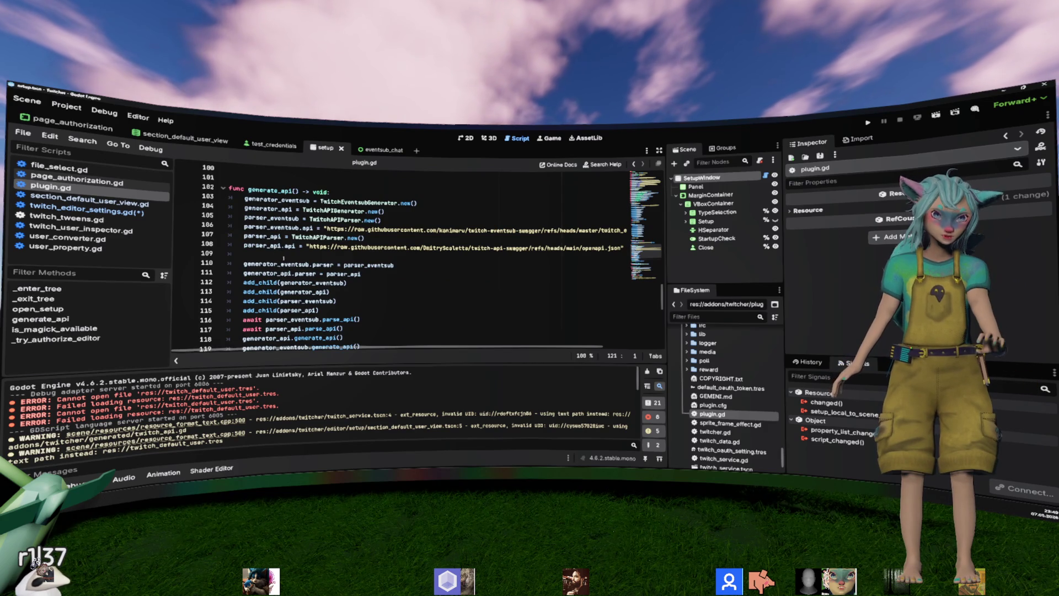
scroll(386, 259, down, 8)
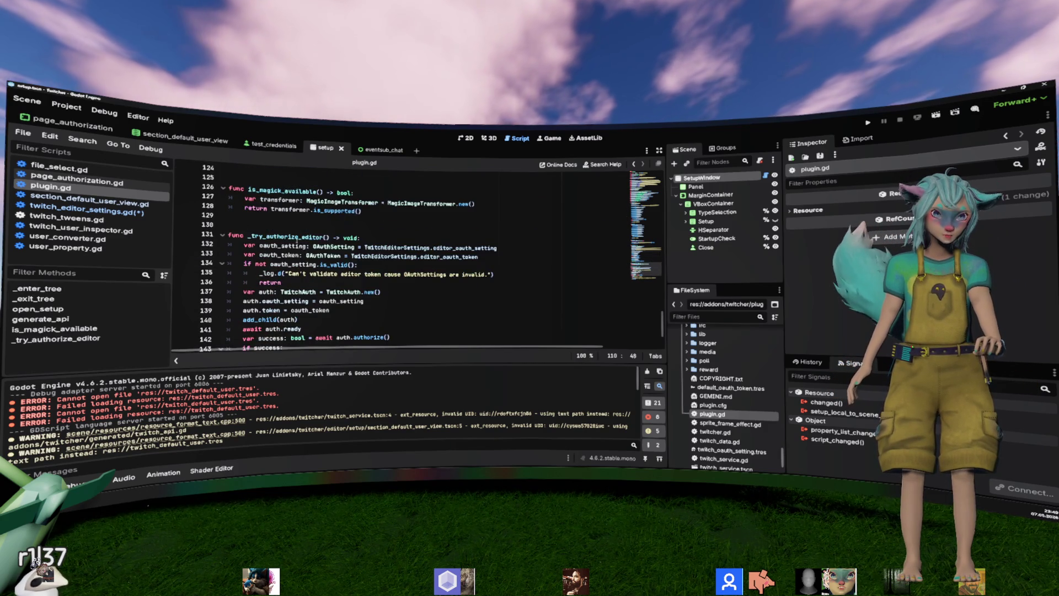
click(285, 191)
click(321, 237)
scroll(291, 270, up, 9)
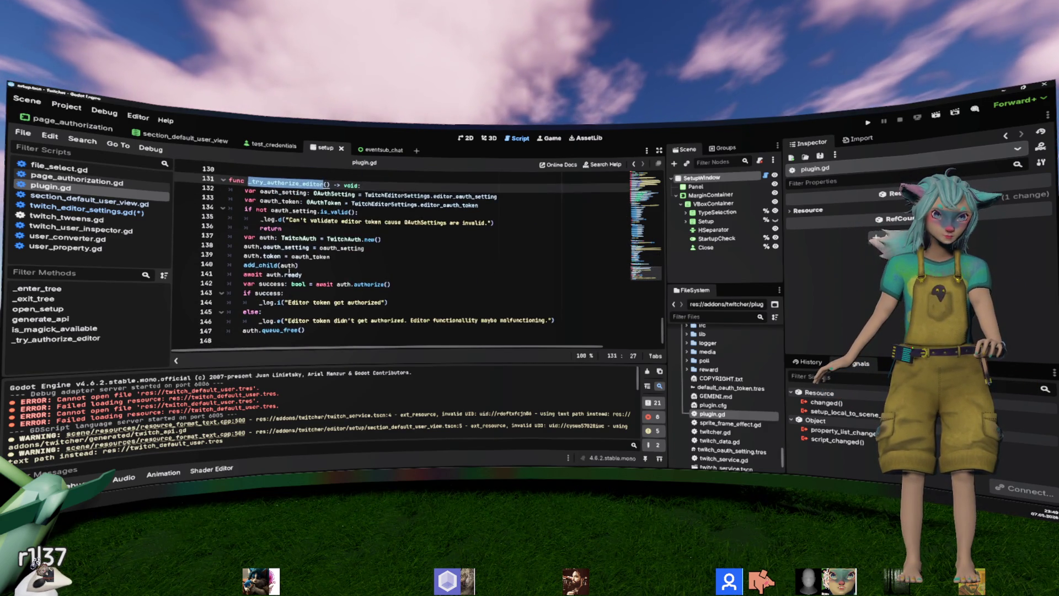
scroll(291, 269, up, 20)
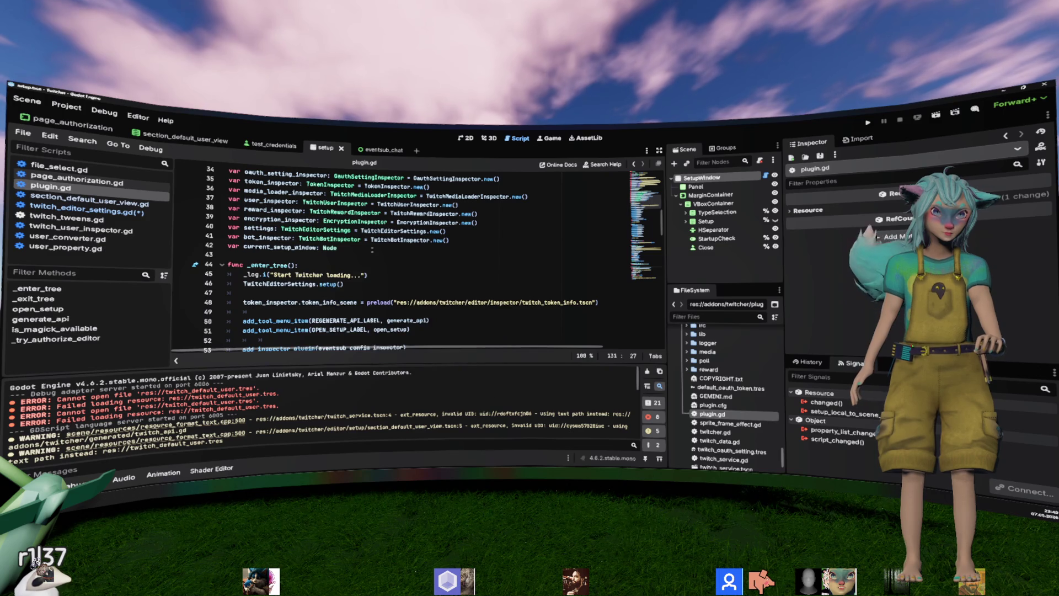
scroll(290, 270, down, 4)
Step: Inspect plugin.gd's _enter_tree code and jump to the generate_api definition
click(290, 187)
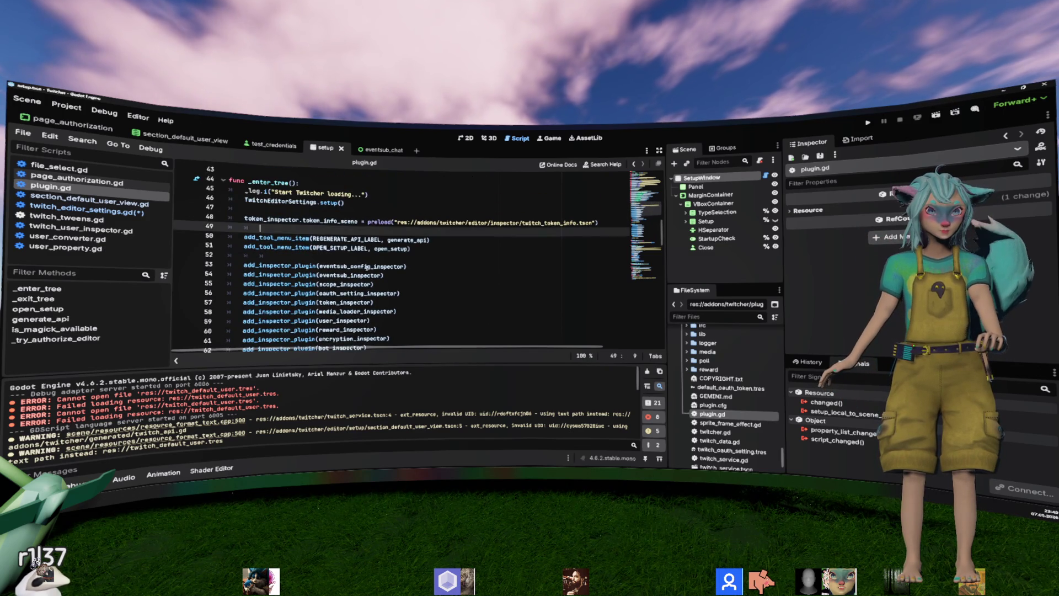
scroll(336, 266, down, 3)
click(336, 266)
click(319, 293)
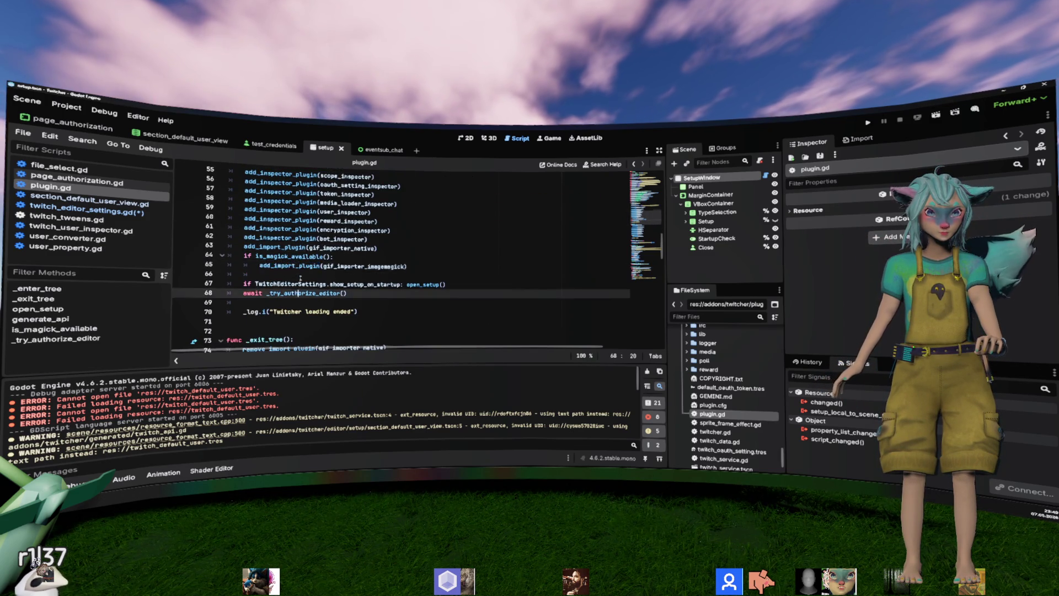
scroll(302, 276, up, 2)
double_click(346, 186)
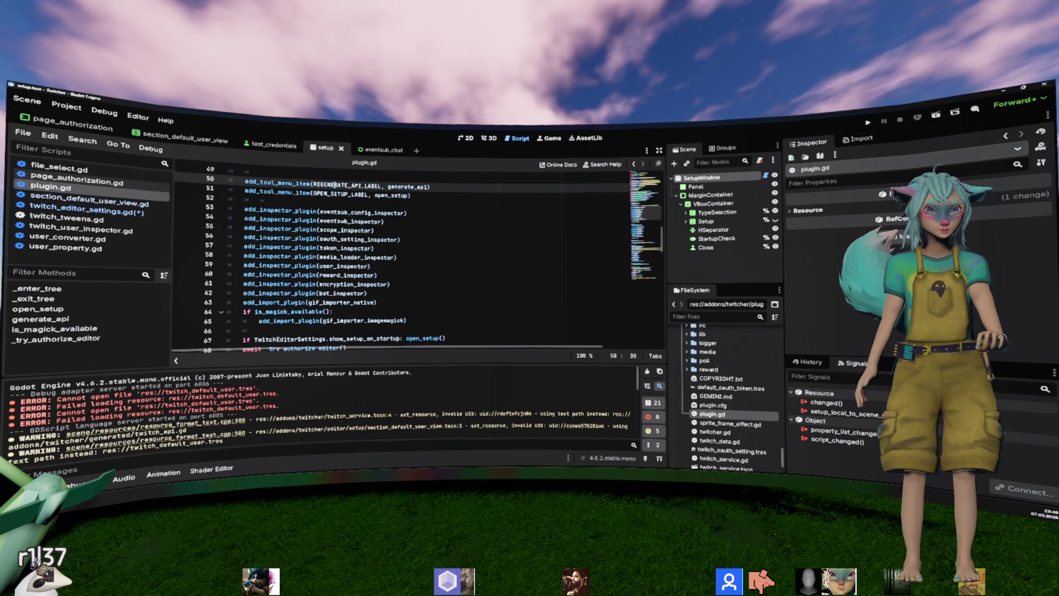
ctrl+click(401, 187)
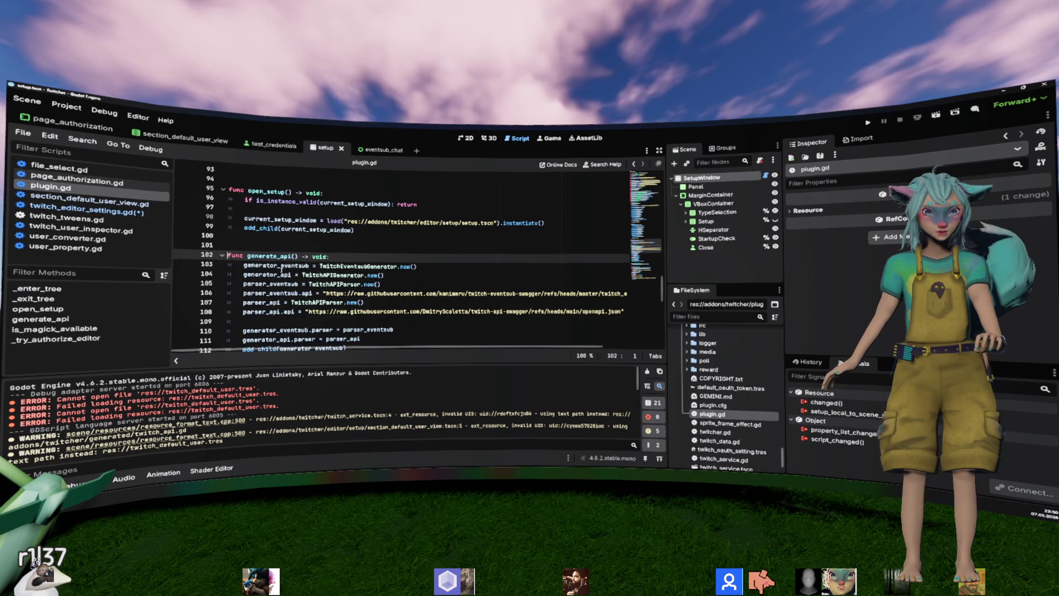
Step: Copy EditorInterface.get_resource_filesystem().scan() and paste it over line 145 of twitch_editor_settings.gd
scroll(418, 260, down, 3)
scroll(309, 265, down, 1)
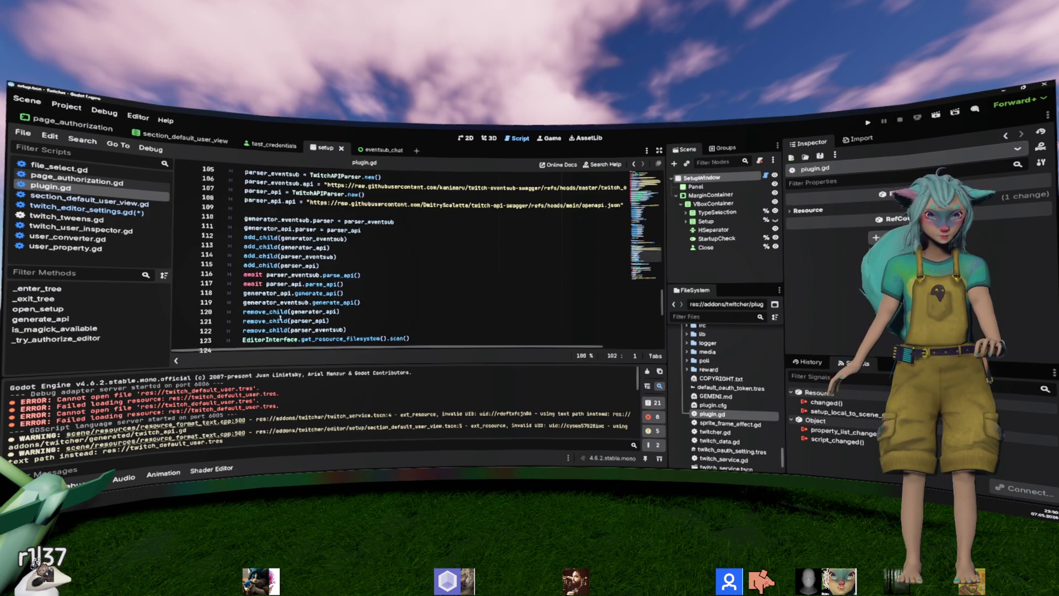
scroll(281, 318, down, 1)
click(422, 311)
key(shift+Home)
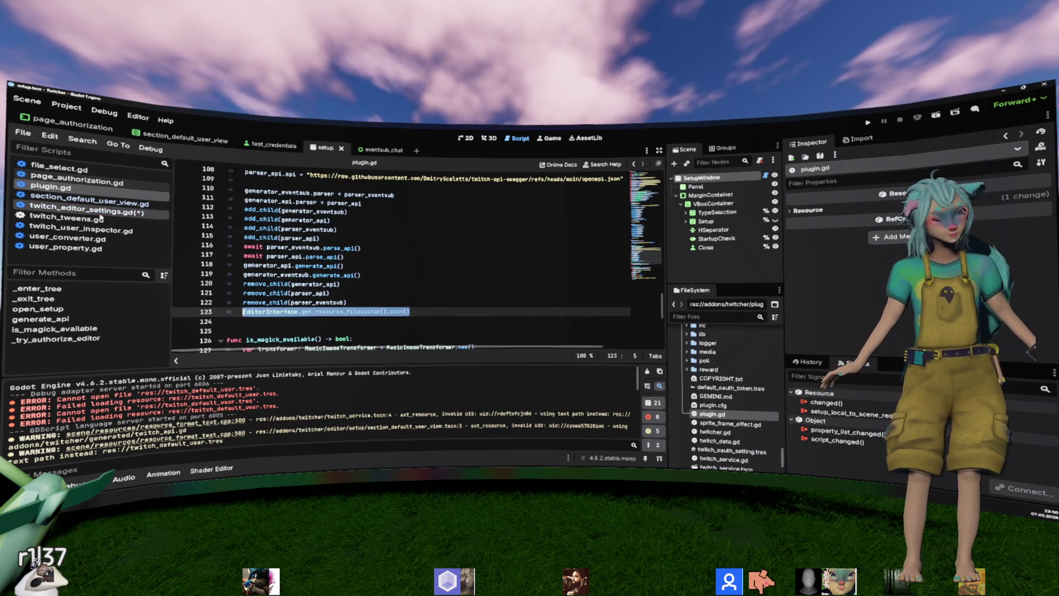
click(100, 213)
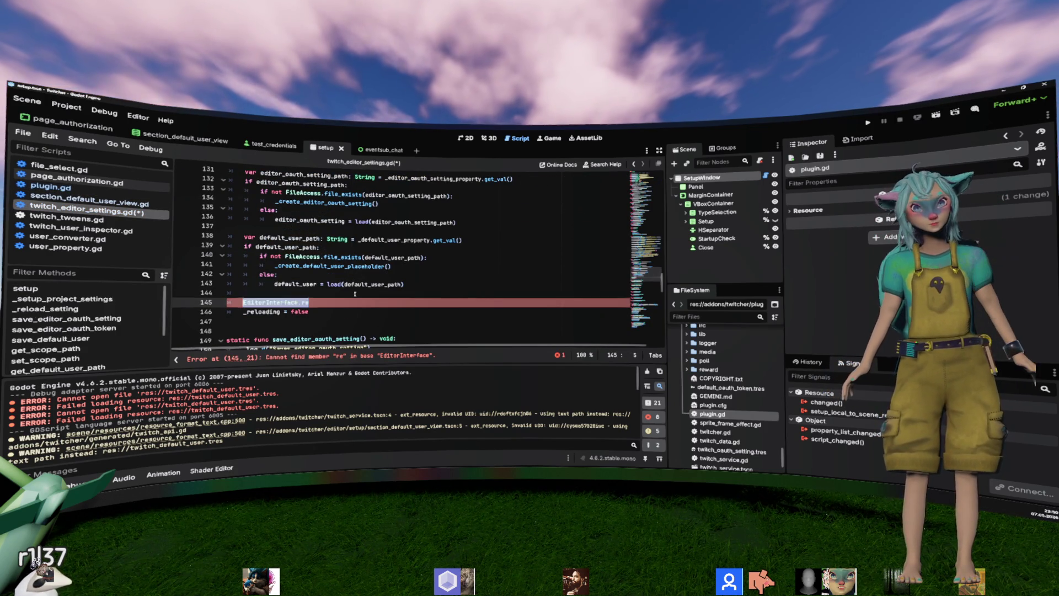
text(get_resource_filesystem().scan())
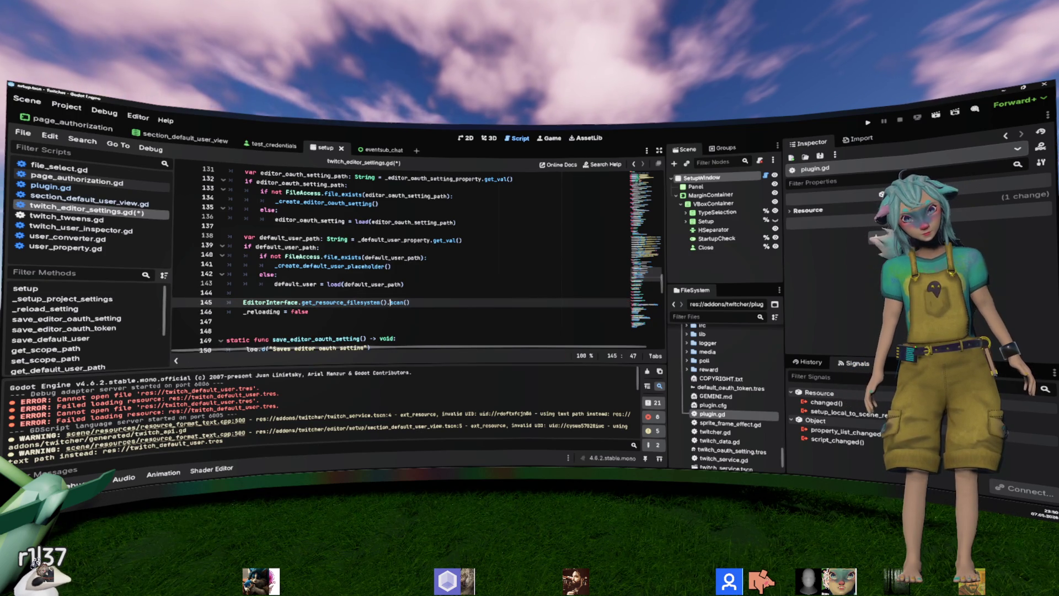
Step: Check the completion suggestions for the scan() call, then dismiss them
key(Right)
key(ctrl+space)
key(Right)
key(Right)
key(Right)
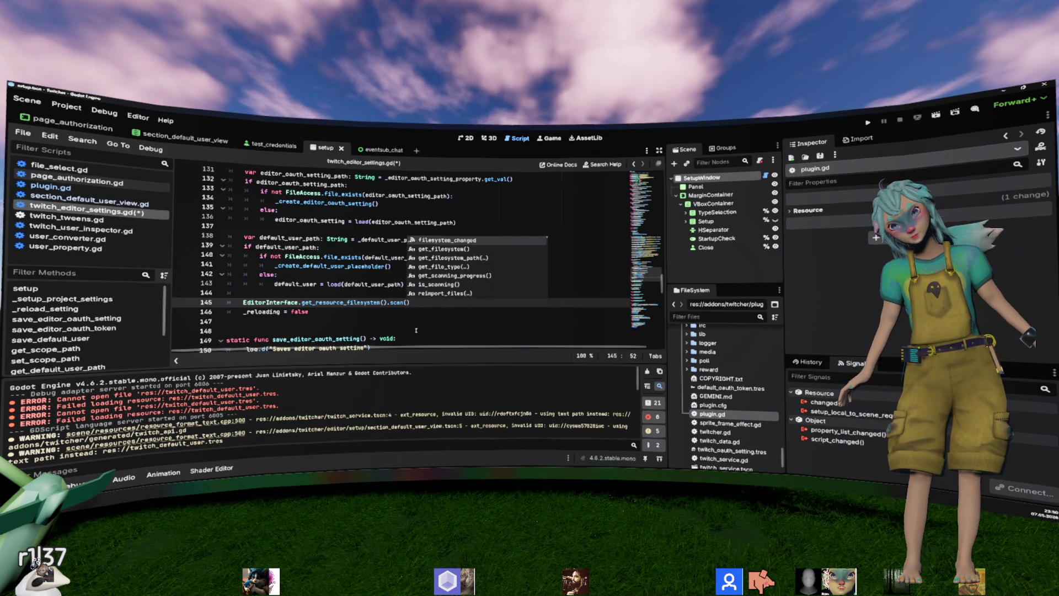
key(Left)
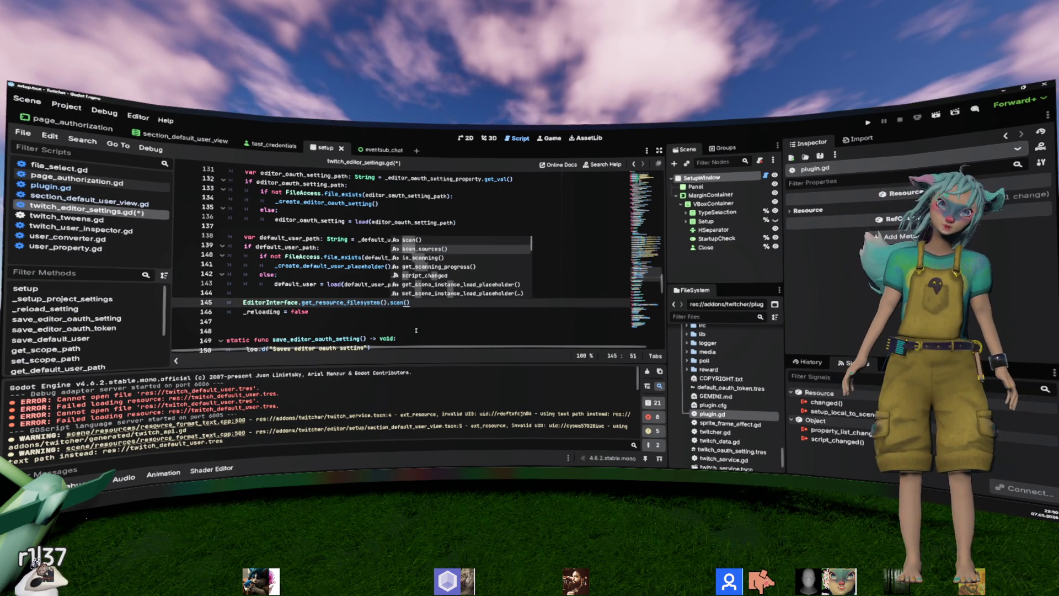
key(Escape)
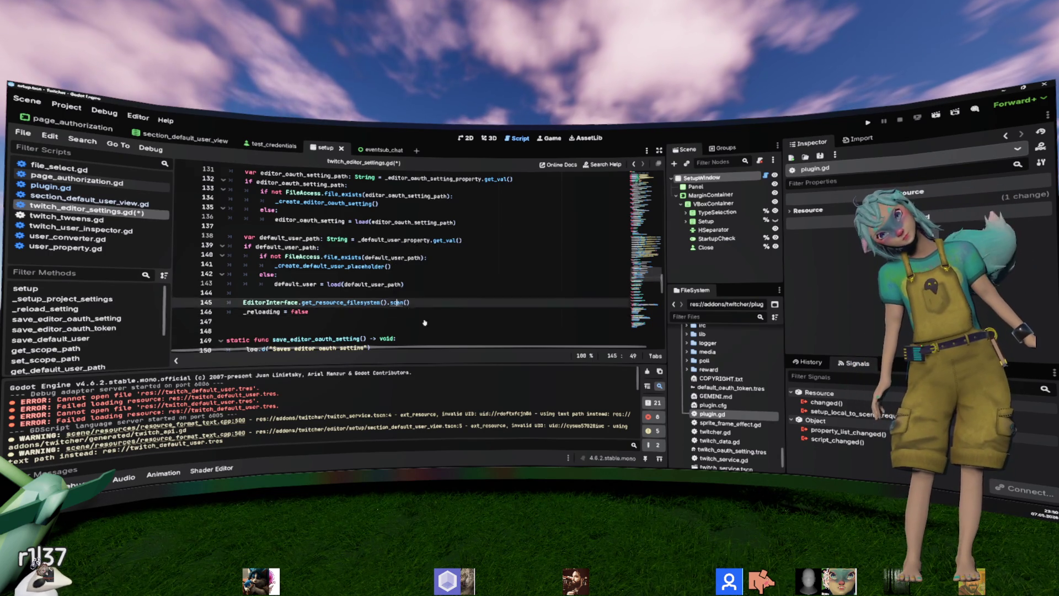
Step: Read the EditorFileSystem docs for scan(), scan_sources() and update_file(), then go back to the script
key(alt+F1)
drag(233, 208, 309, 210)
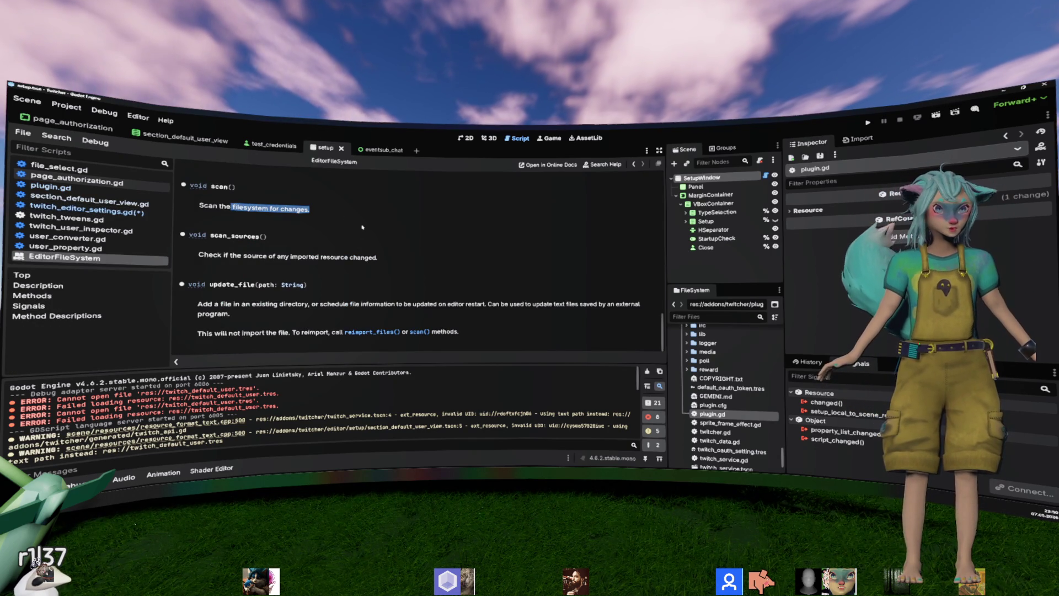
mouse_move(246, 256)
mouse_down()
mouse_move(321, 258)
mouse_move(193, 258)
mouse_up()
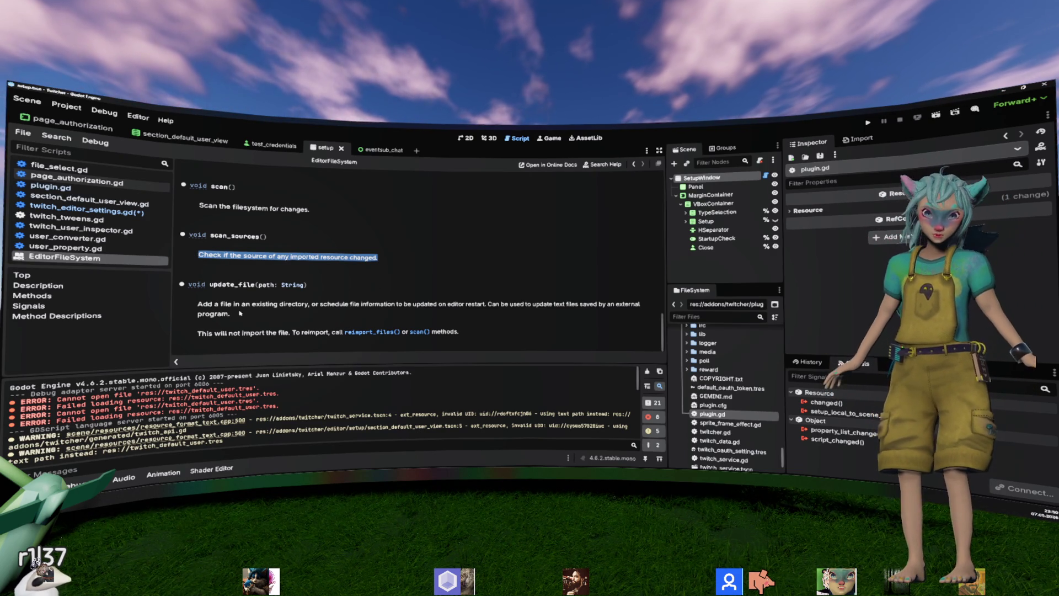
drag(386, 305, 488, 305)
click(491, 308)
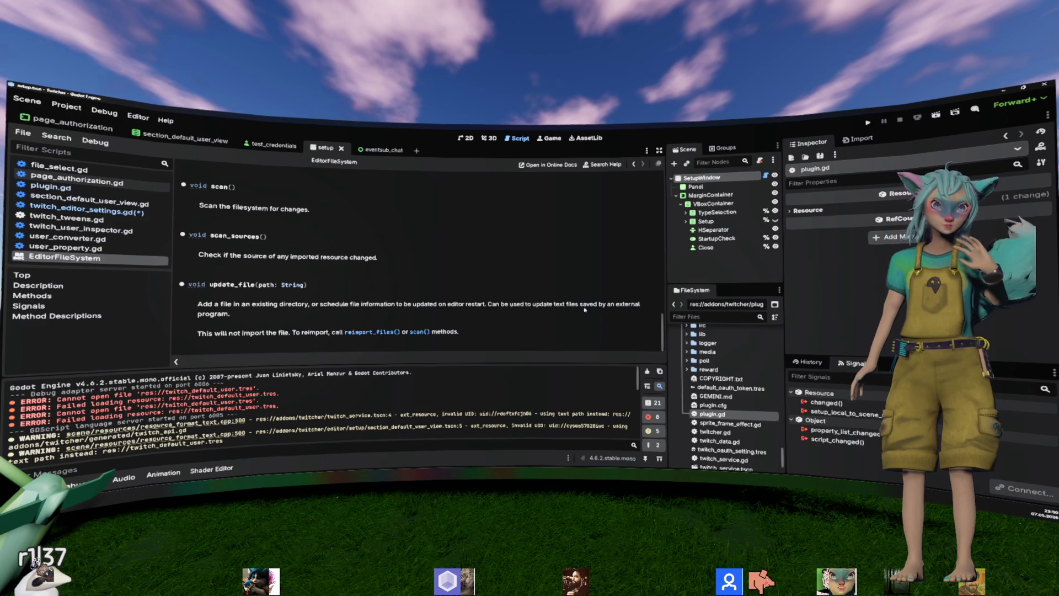
key(alt+Left)
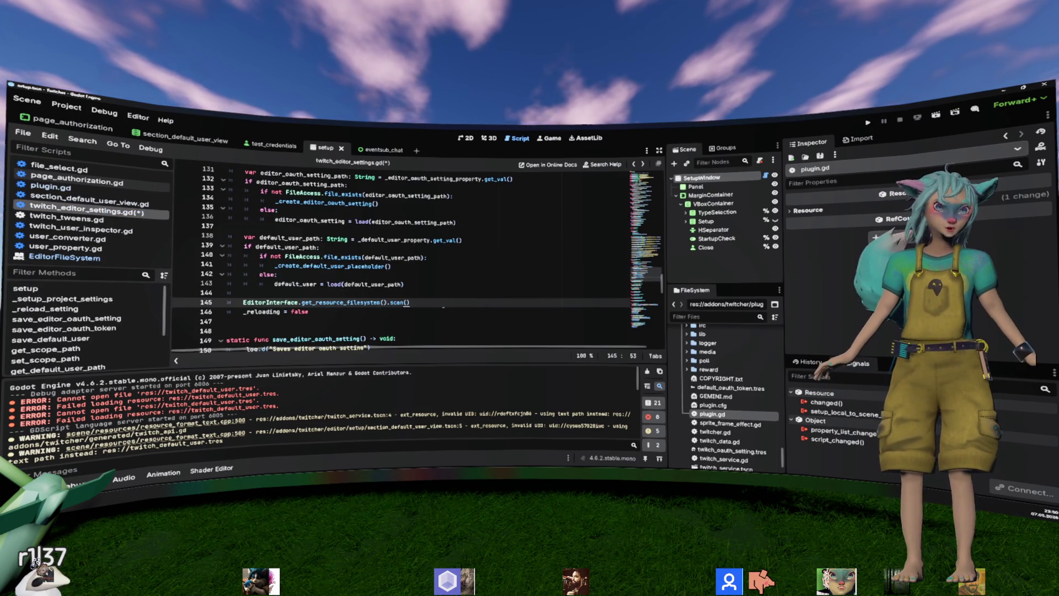
Step: Save twitch_editor_settings.gd and reload the current project
key(ctrl+s)
click(436, 257)
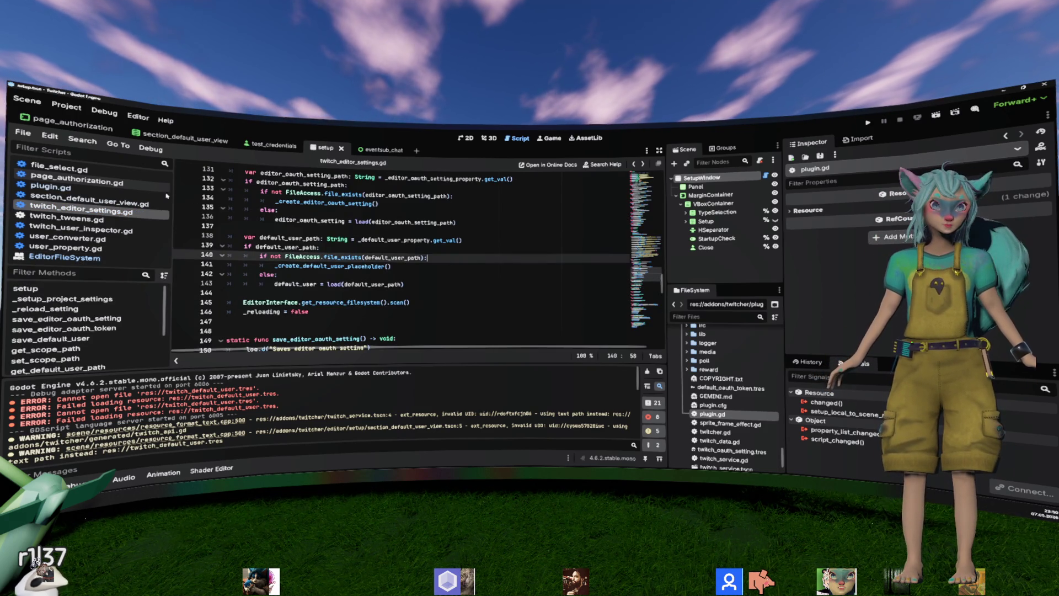
click(66, 105)
click(150, 209)
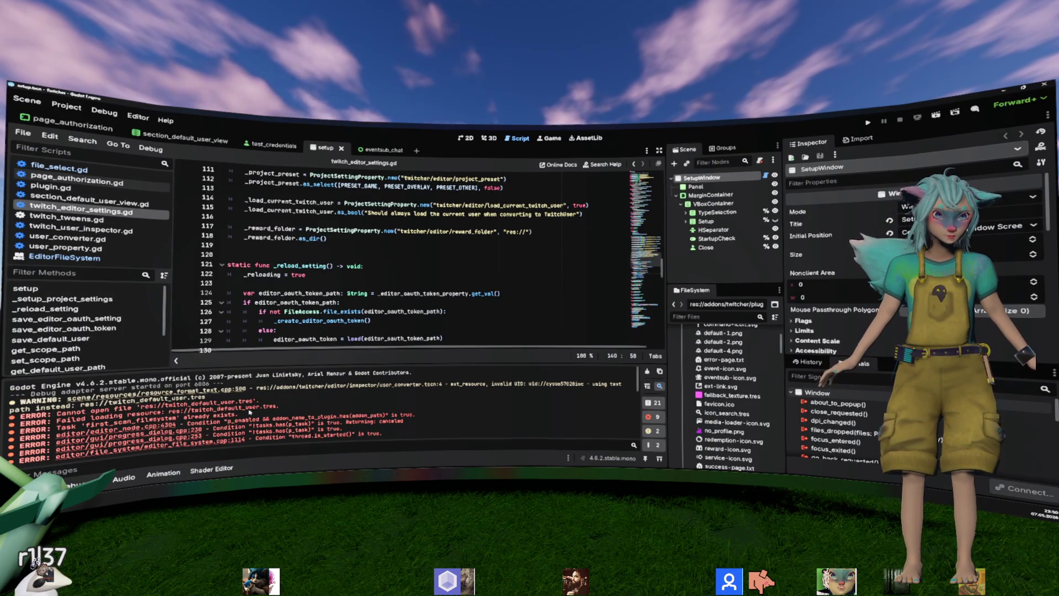
Step: Review the loading errors in the output, then delete the scan() call line
drag(272, 406, 279, 415)
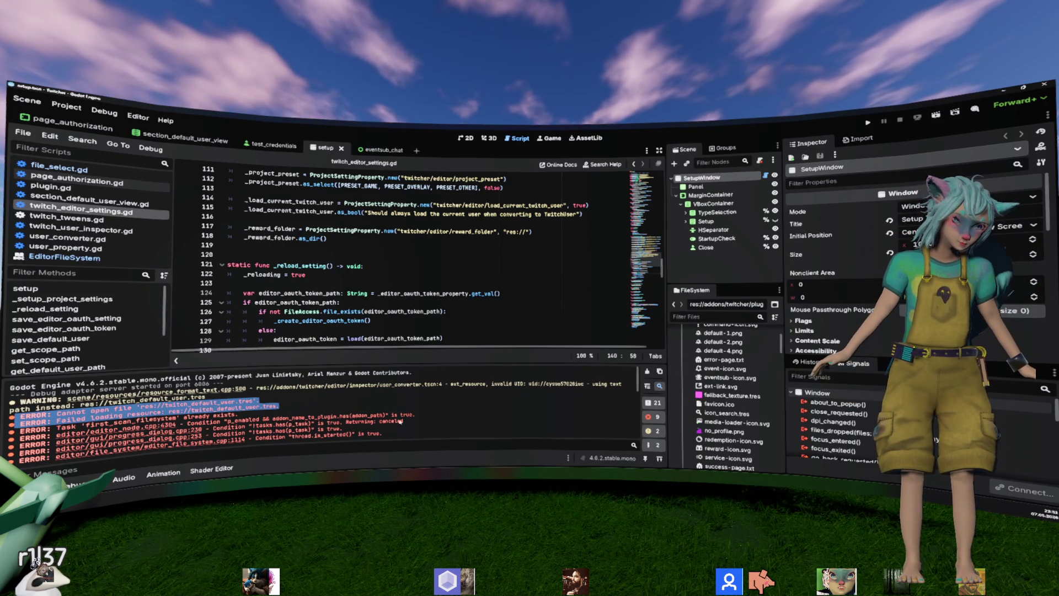
drag(98, 420, 238, 415)
scroll(321, 311, down, 6)
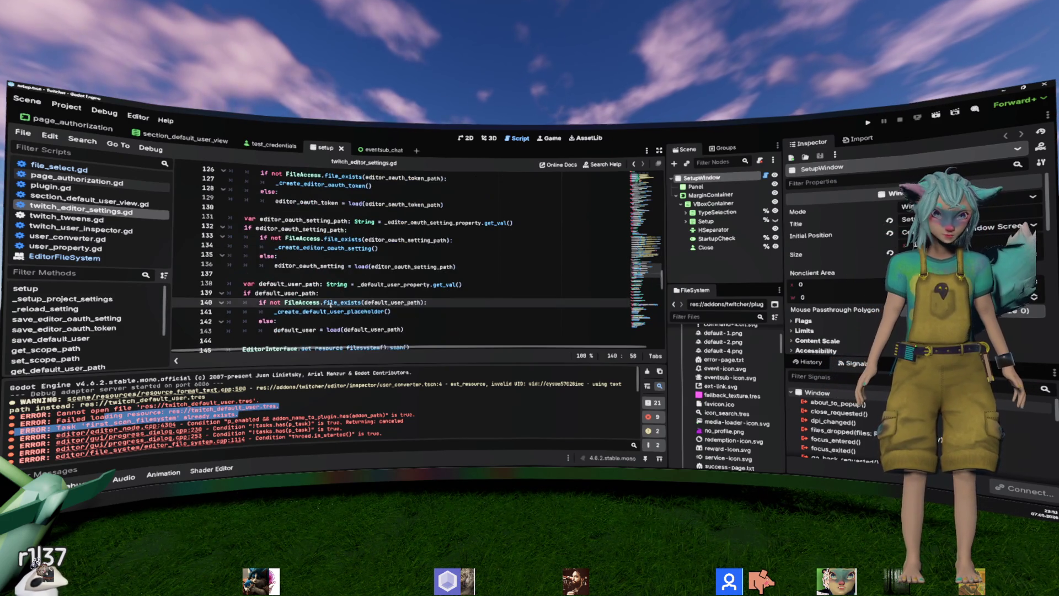
click(423, 238)
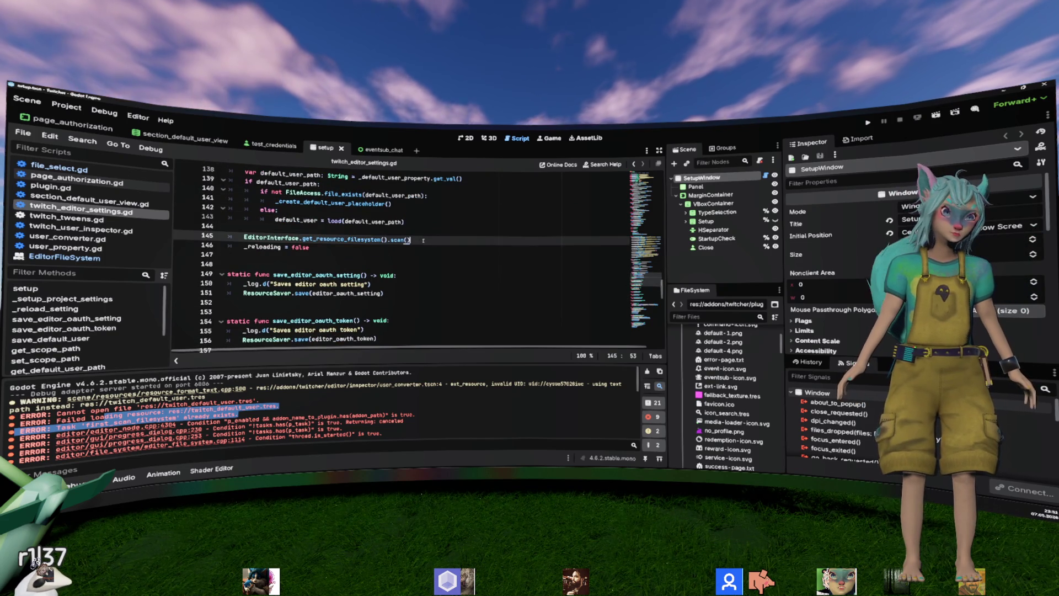
key(shift+Up)
key(BackSpace)
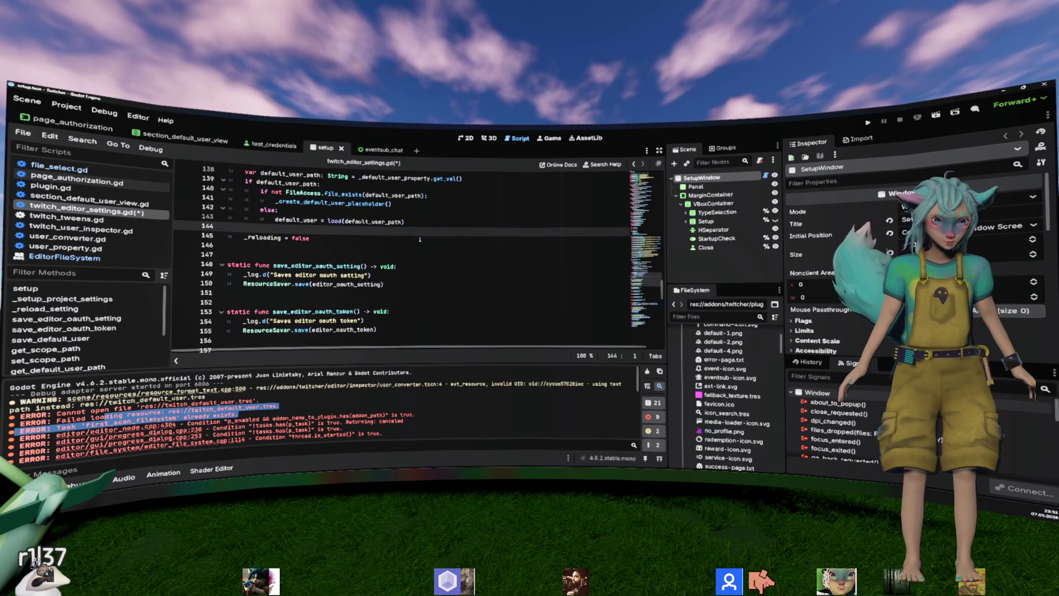
Step: Save the script and review the default_user static variable declaration
key(ctrl+s)
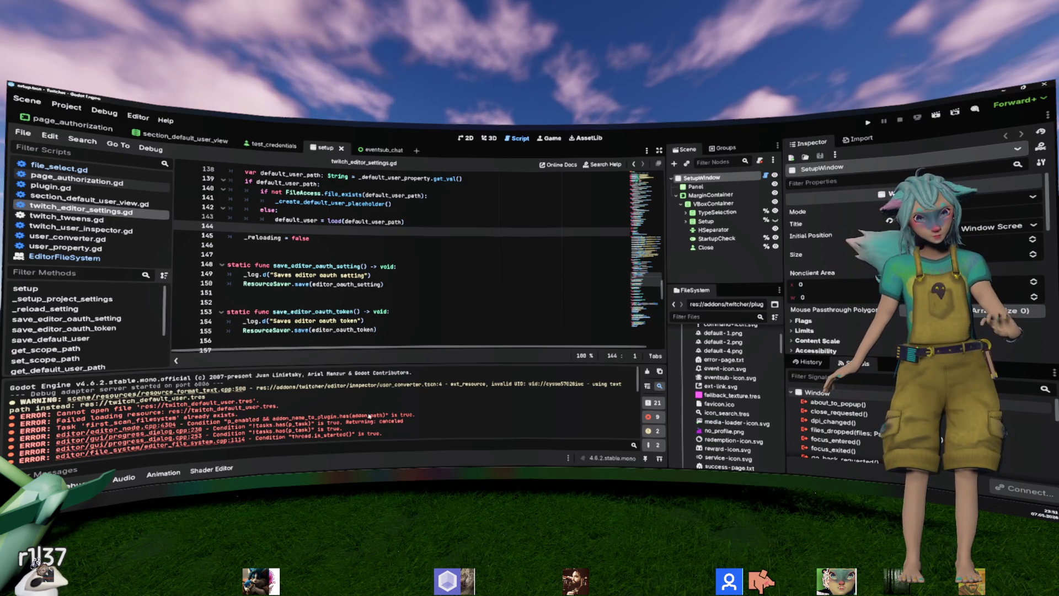
scroll(356, 305, up, 5)
scroll(355, 305, up, 20)
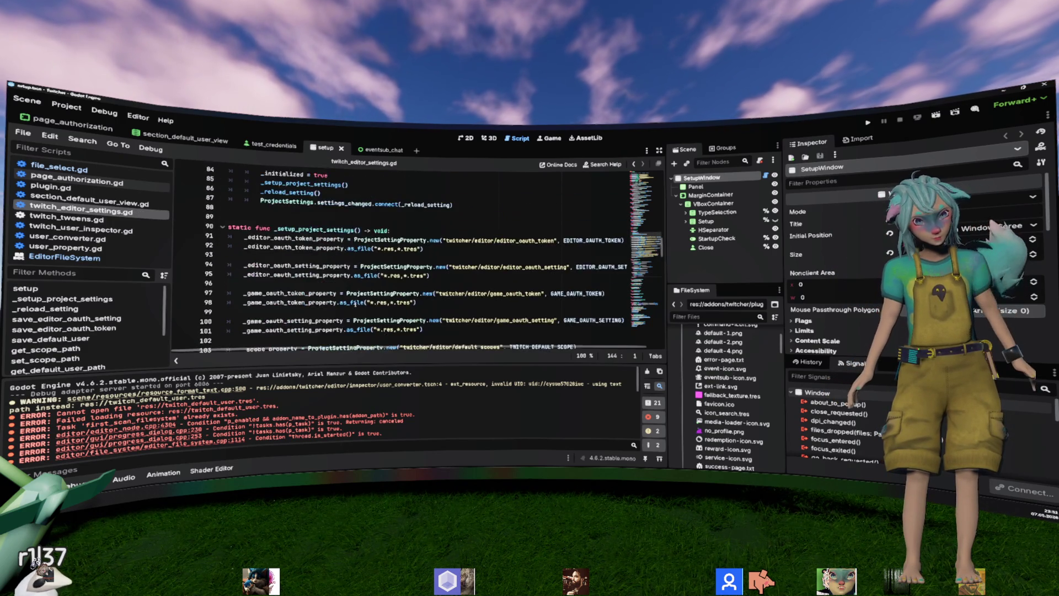
scroll(355, 304, up, 6)
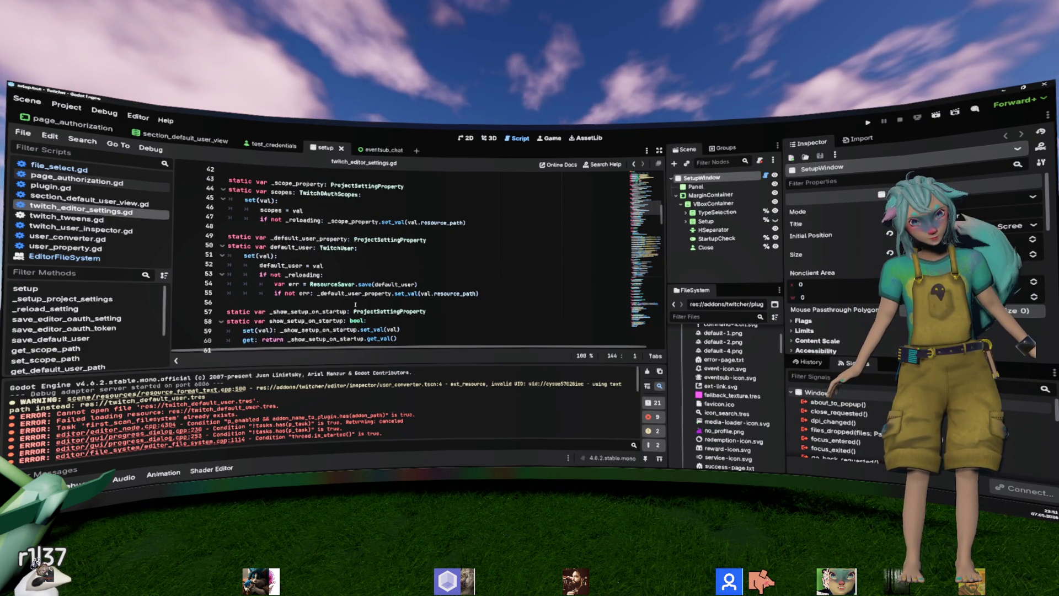
drag(278, 256, 227, 247)
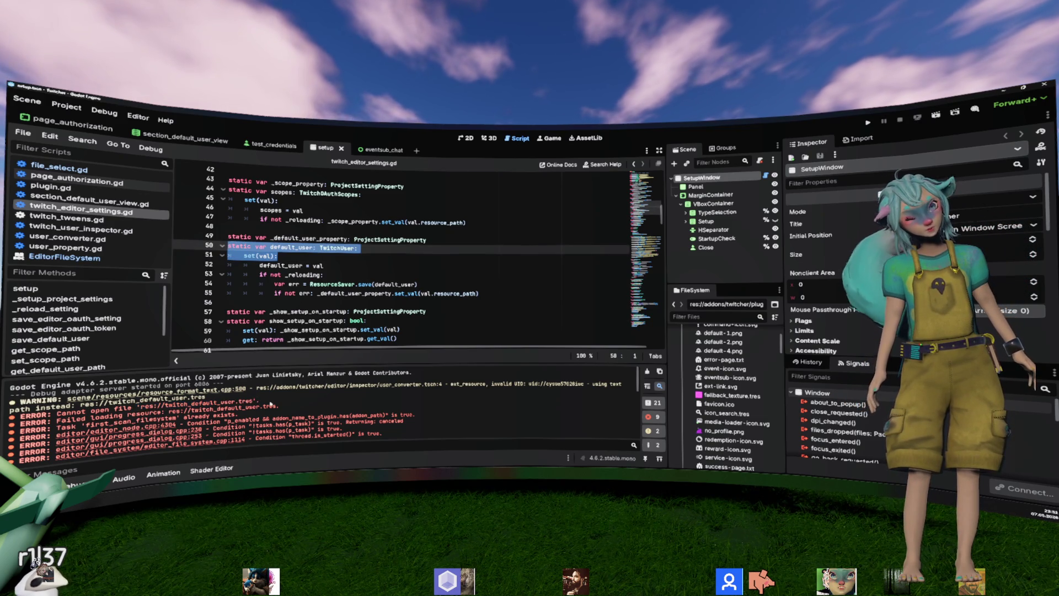
scroll(382, 319, down, 13)
scroll(382, 319, down, 9)
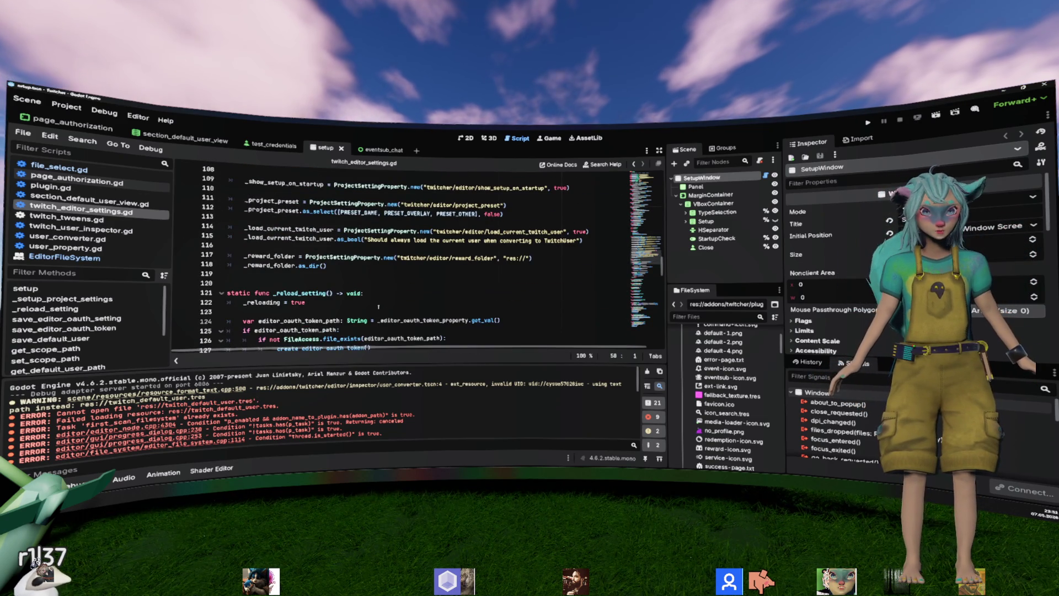
scroll(378, 307, down, 4)
scroll(379, 306, down, 1)
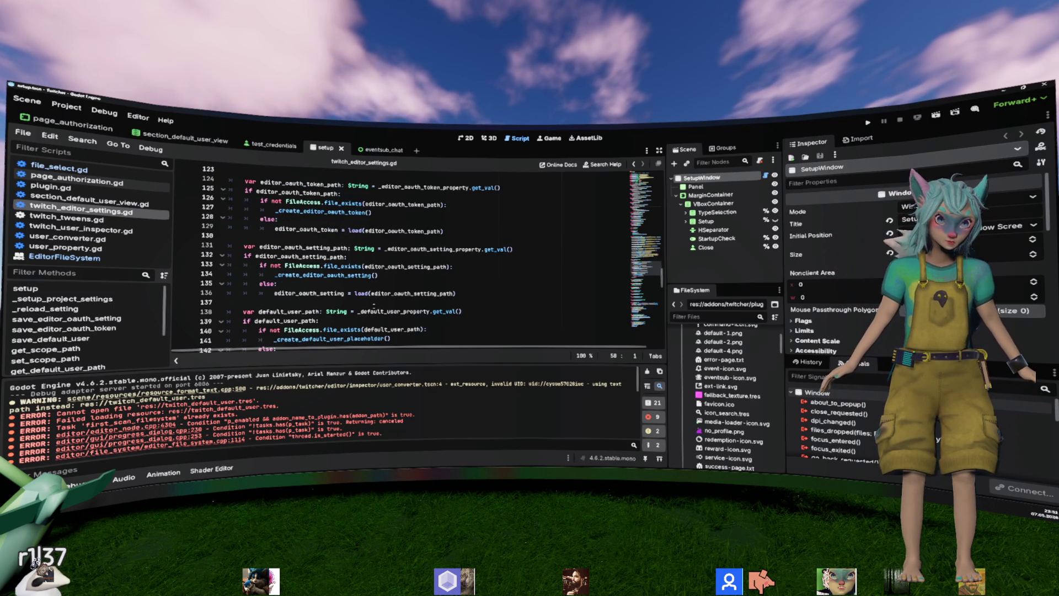
scroll(373, 303, down, 3)
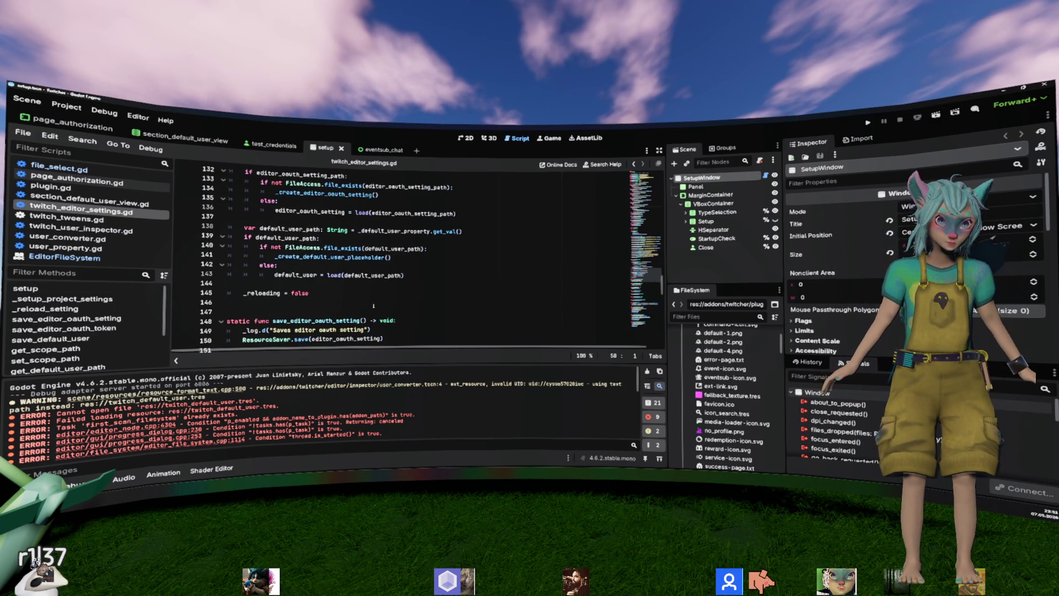
scroll(373, 305, up, 1)
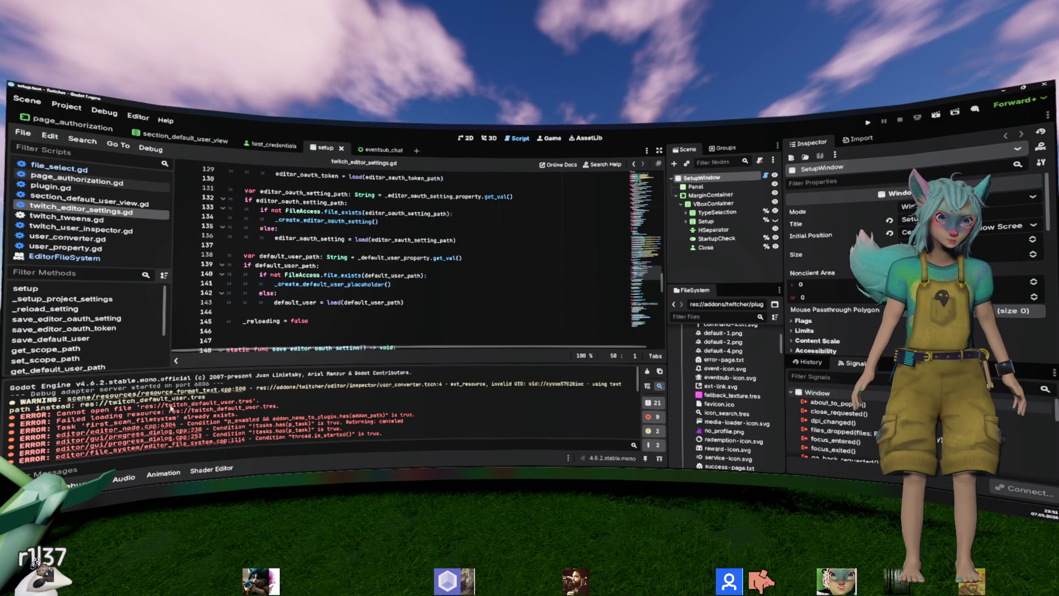
Step: Select default_user_path and its file_exists check, then go to _create_default_user_placeholder's definition
double_click(174, 404)
double_click(289, 257)
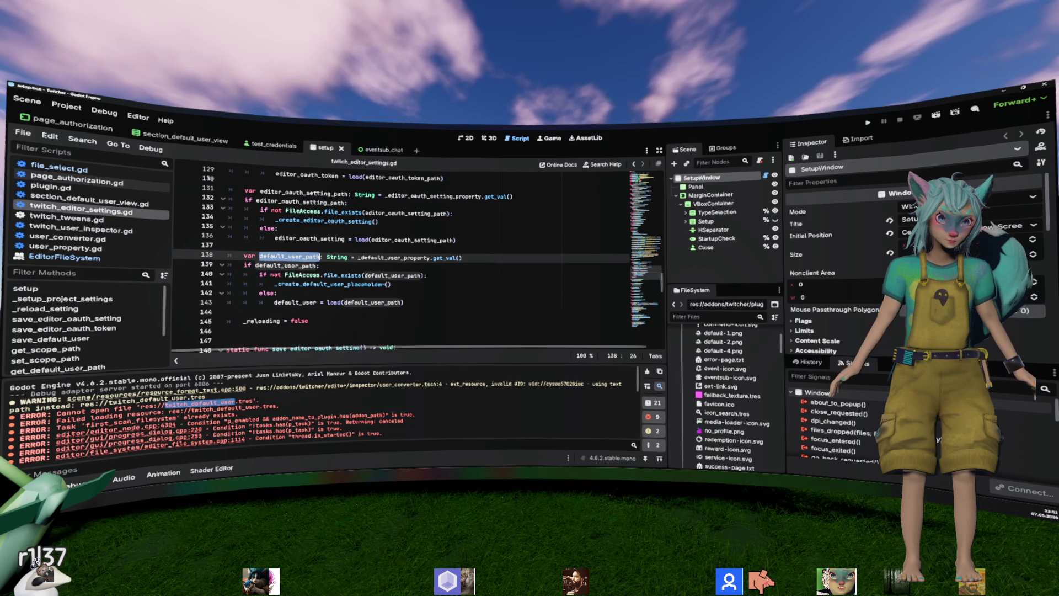
drag(267, 276, 442, 276)
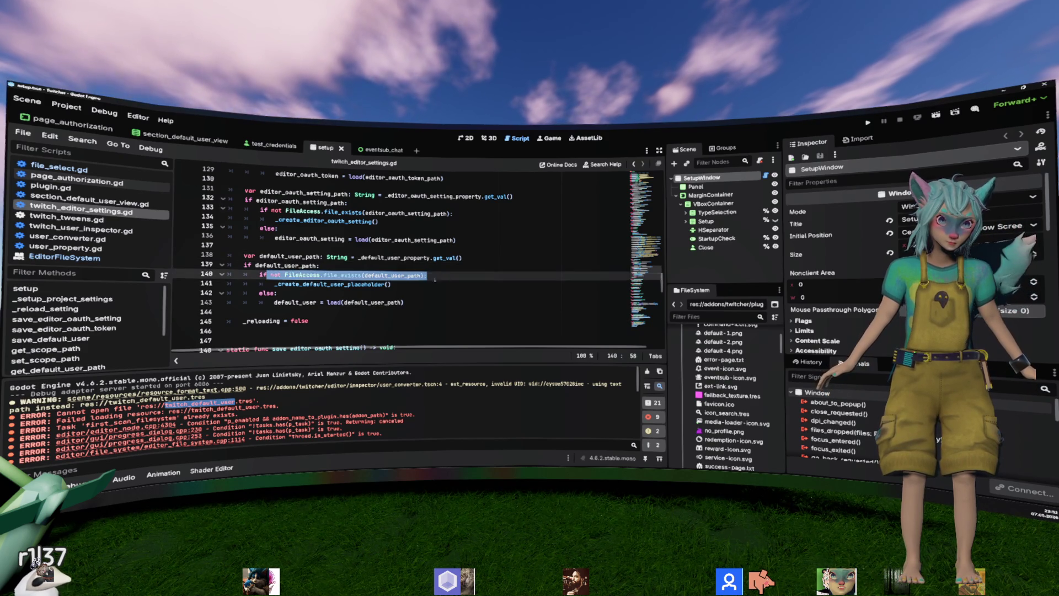
click(391, 285)
ctrl+click(336, 284)
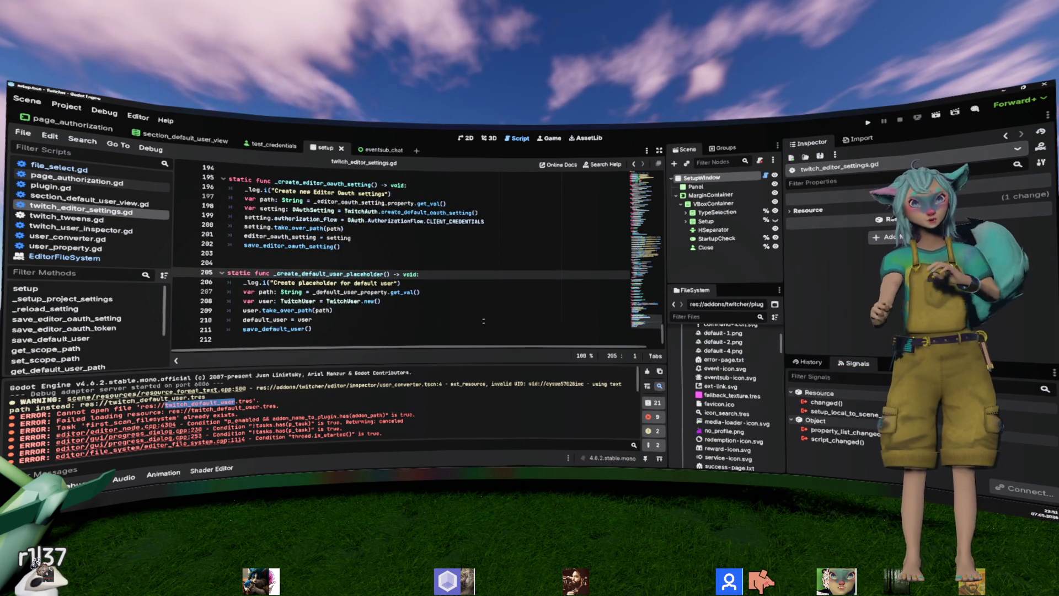
Step: Inspect the save_default_user definition, then return to the placeholder creation code
click(427, 294)
click(357, 312)
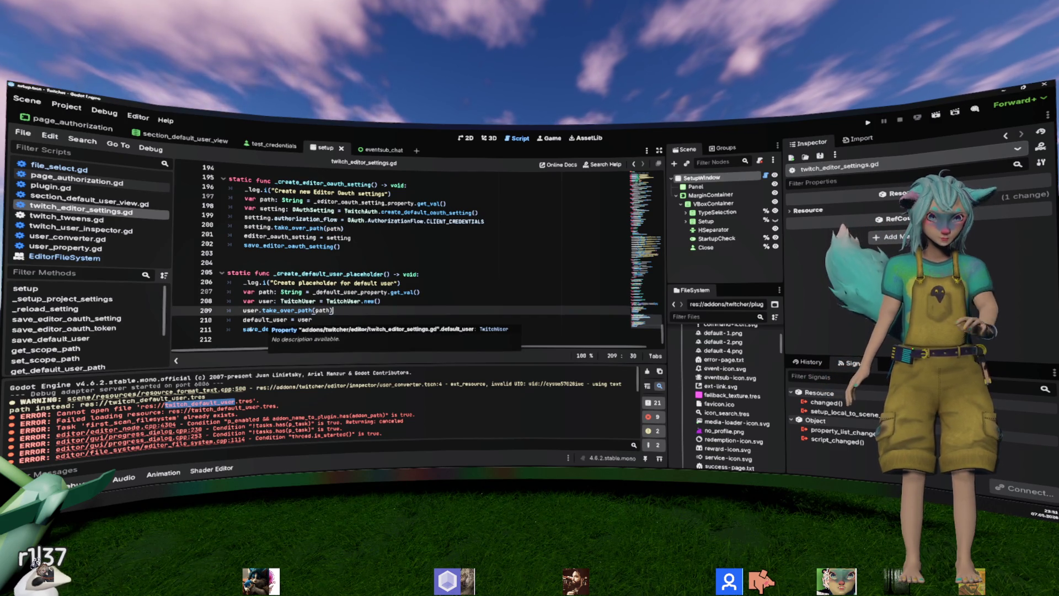
click(263, 329)
ctrl+click(263, 330)
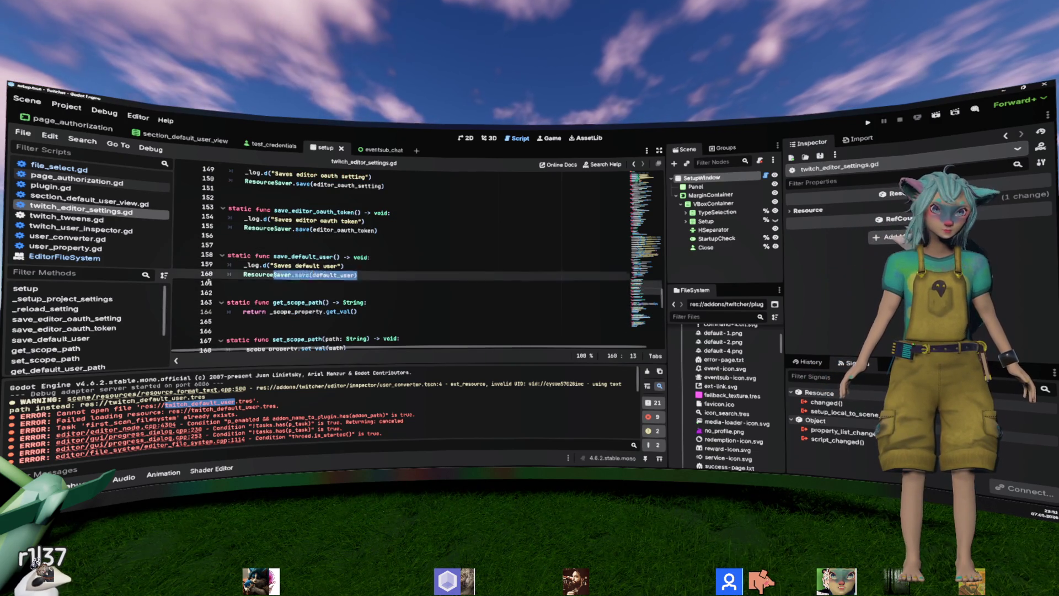
key(Down)
key(Down)
key(Down)
key(alt+Left)
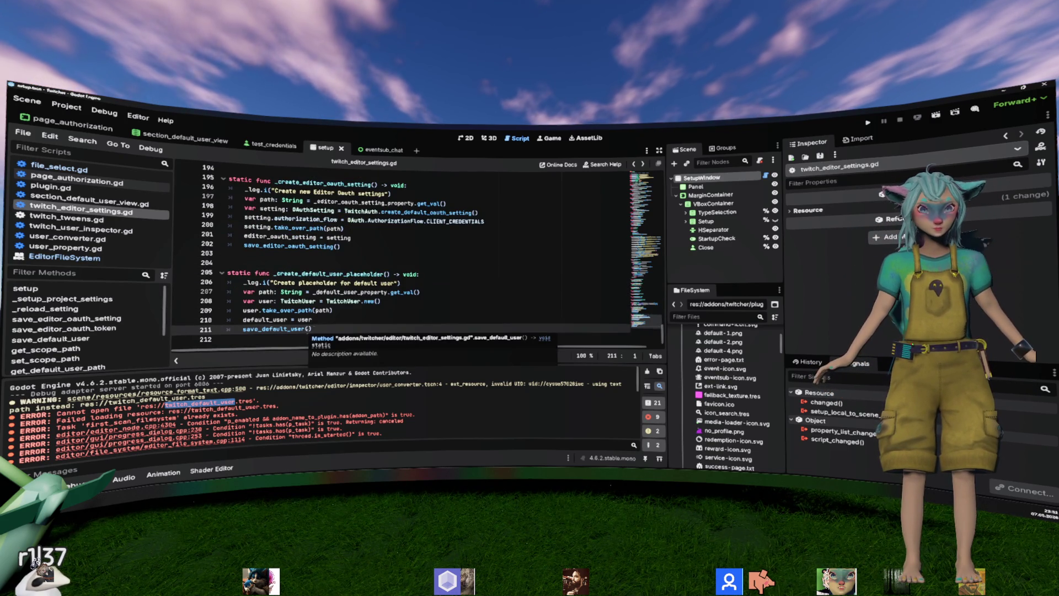
key(Up)
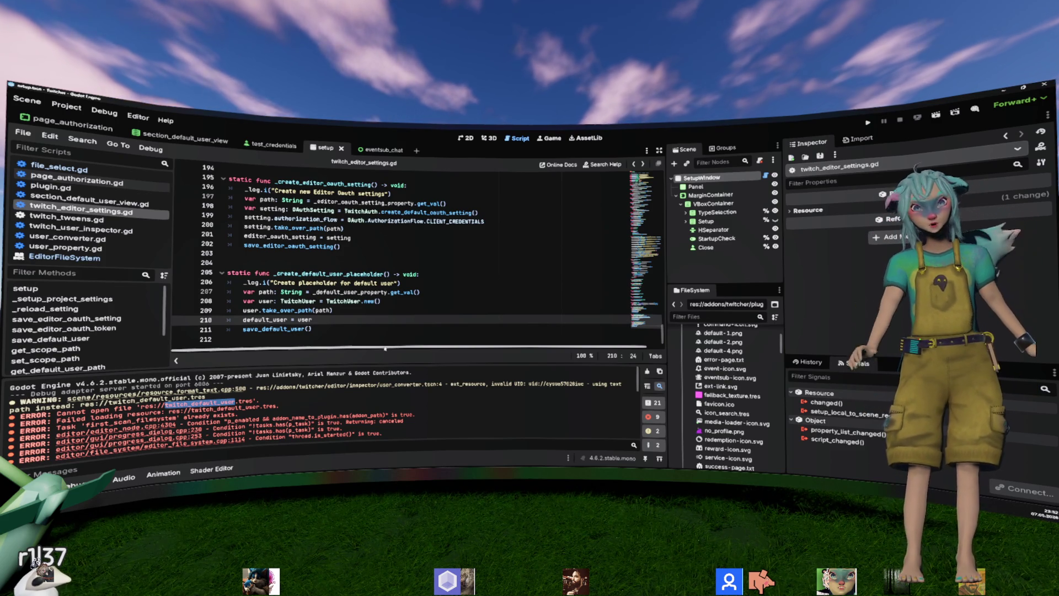
Step: Jump to the _log logger declaration and inspect _editor_oauth_token_property
drag(270, 283, 381, 282)
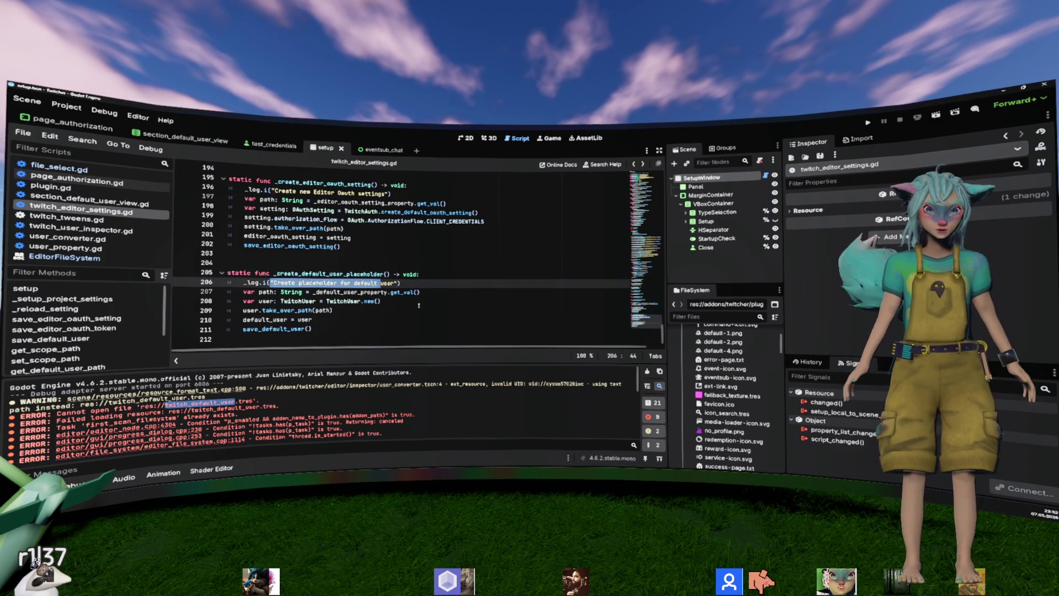
ctrl+click(250, 282)
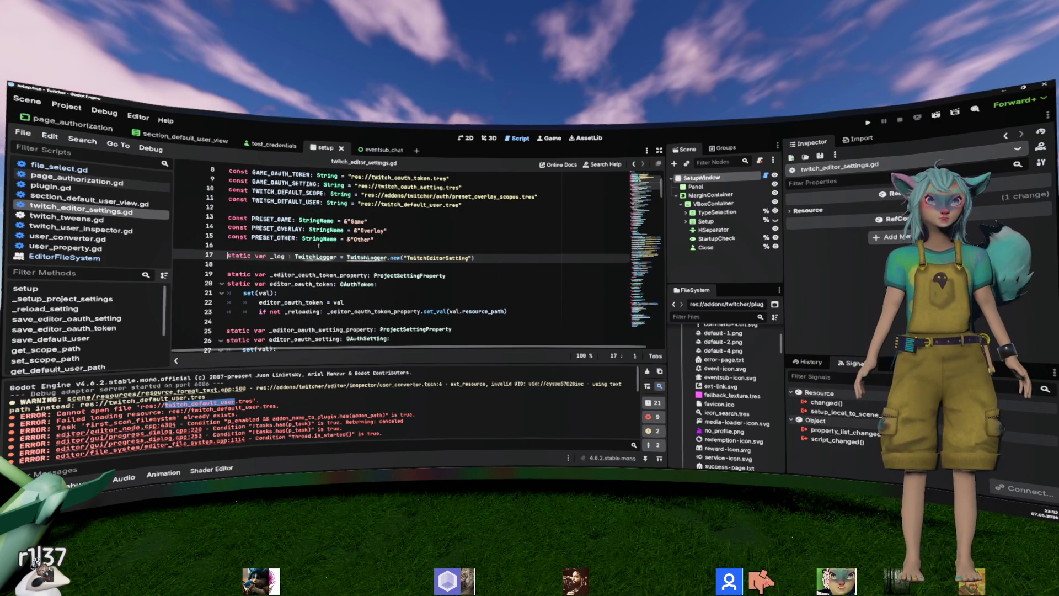
click(271, 275)
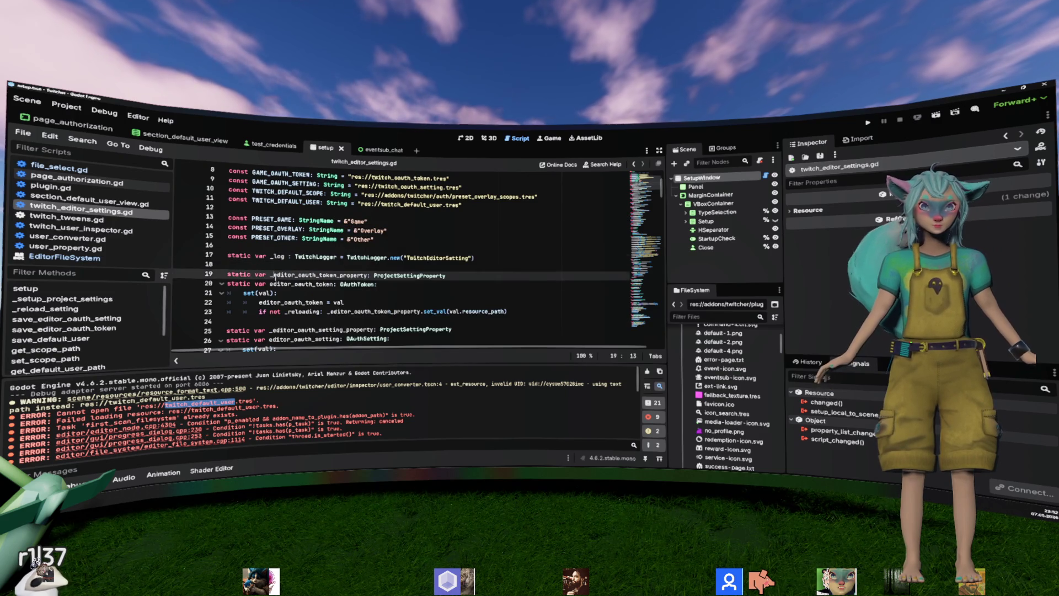
click(66, 105)
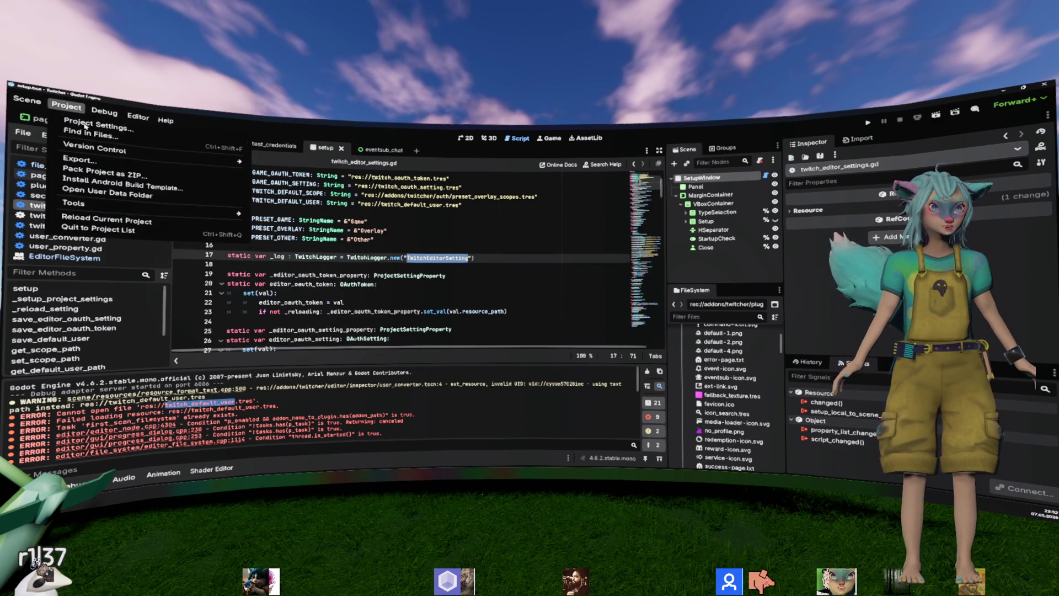
Step: Raise the Twitch Editor Setting log level under Twitcher > Logs in Project Settings
click(83, 127)
scroll(303, 331, down, 15)
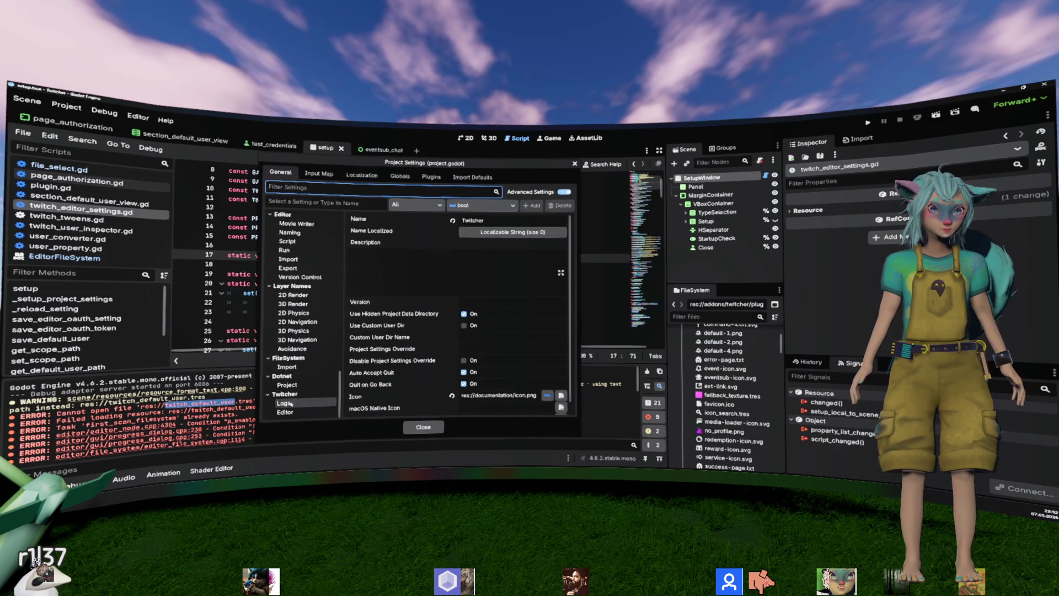
click(283, 403)
click(486, 324)
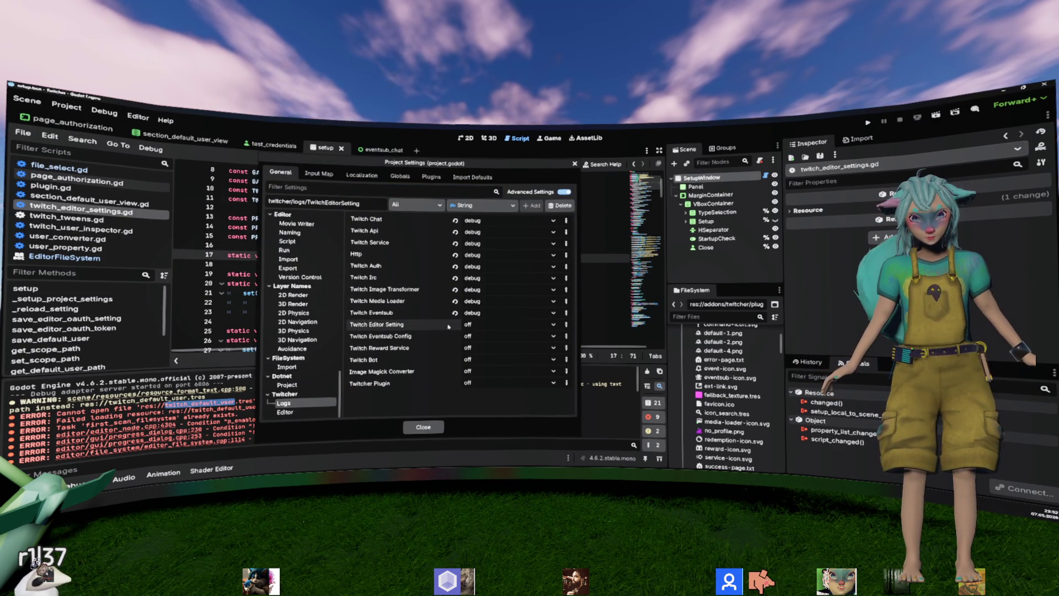
click(484, 366)
click(423, 427)
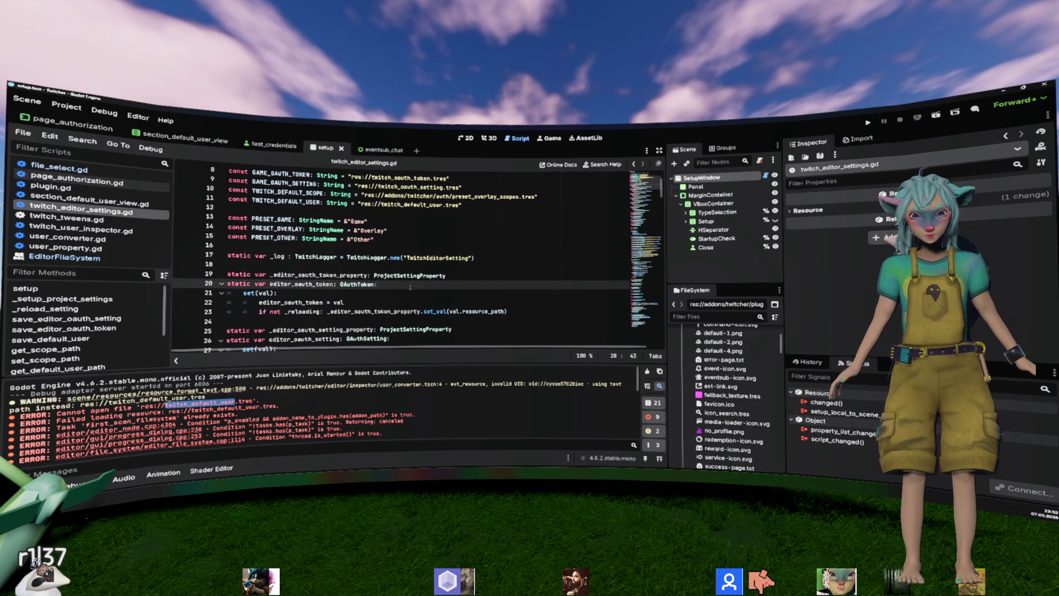
Step: Delete twitch_default_user.tres from the FileSystem dock
scroll(695, 419, down, 5)
scroll(696, 419, down, 10)
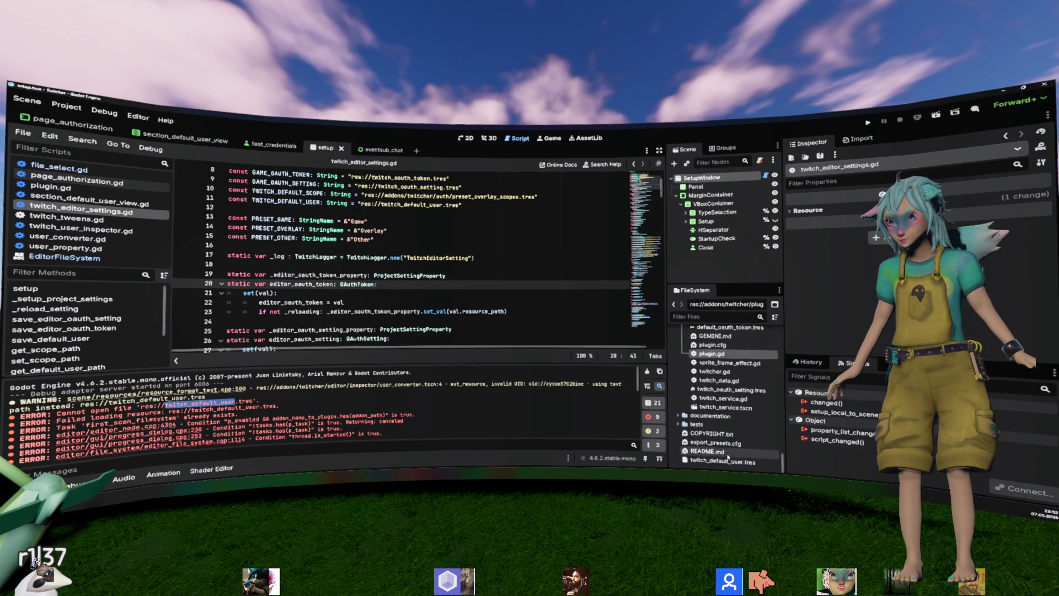
click(733, 462)
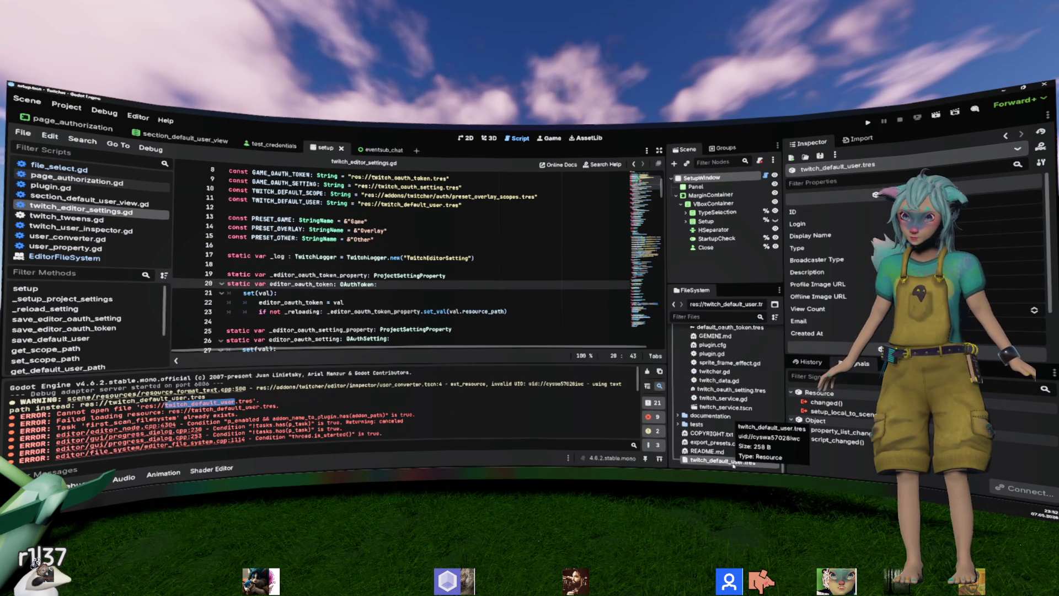
key(Delete)
key(Return)
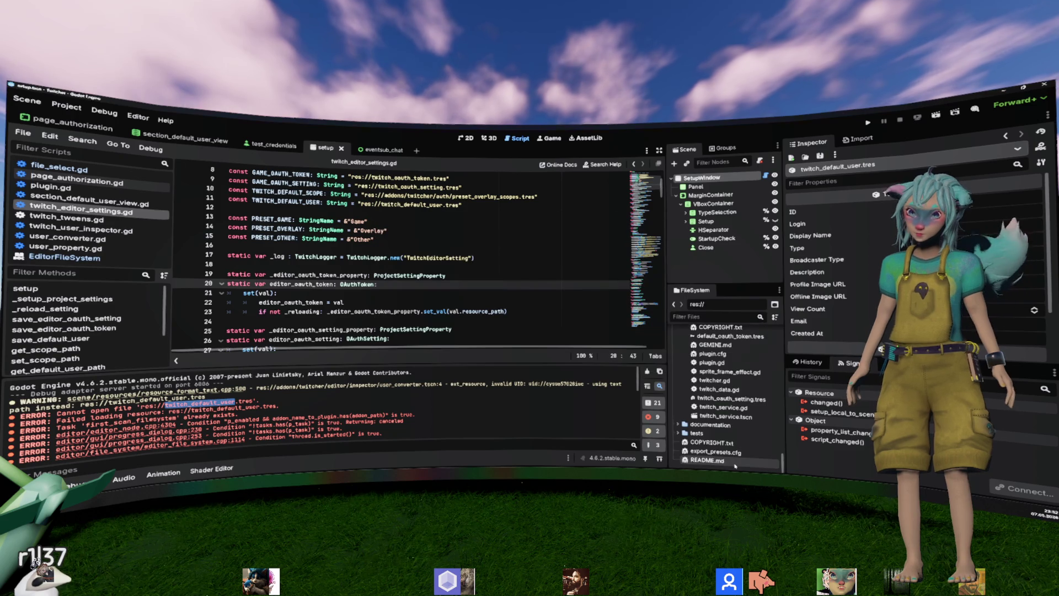
Step: Reload the current project from the Project menu
click(63, 106)
click(83, 107)
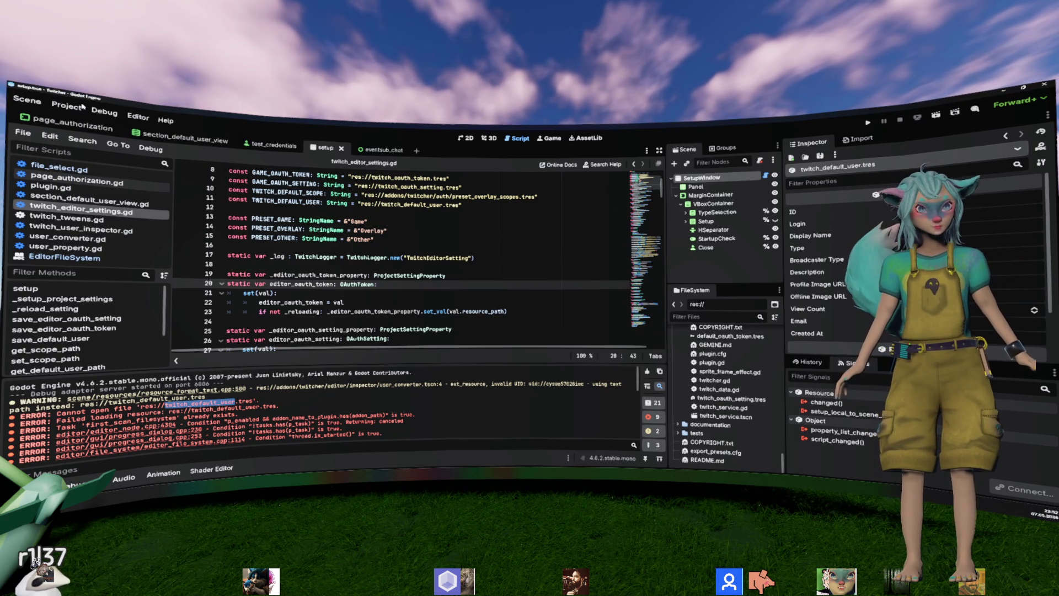
click(83, 106)
click(94, 221)
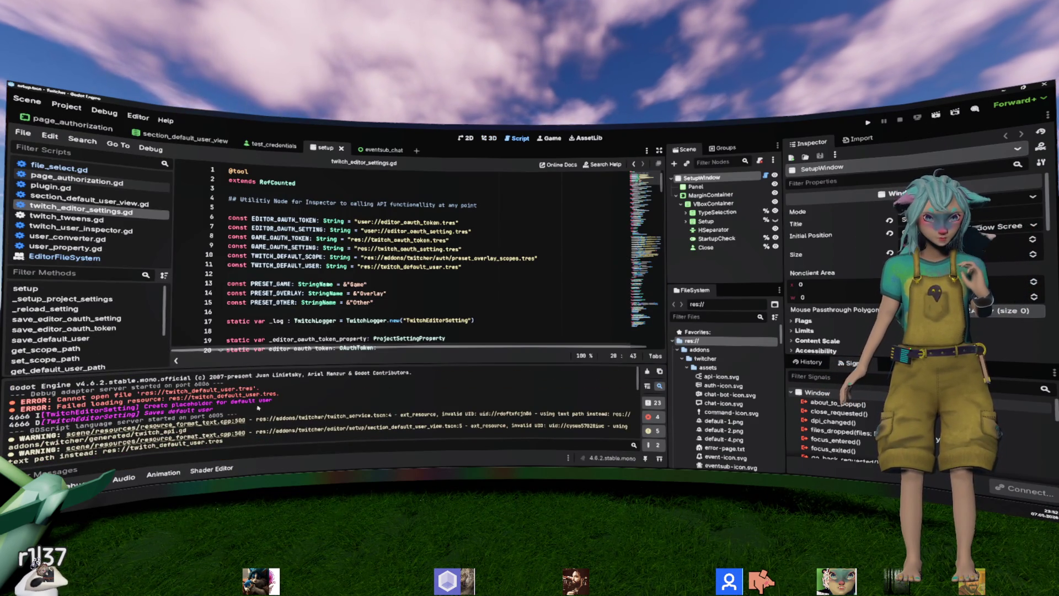
Step: Search twitch_editor_settings.gd for TWITCH_DEFAULT_USER and step to the next match
drag(272, 403, 145, 406)
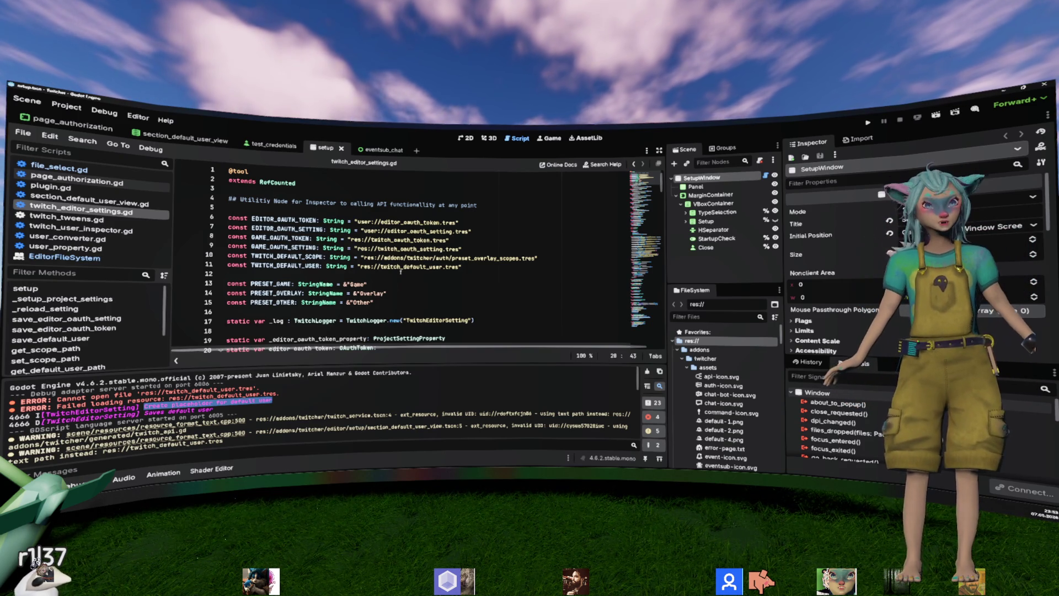
double_click(299, 269)
key(ctrl+f)
key(Return)
key(Return)
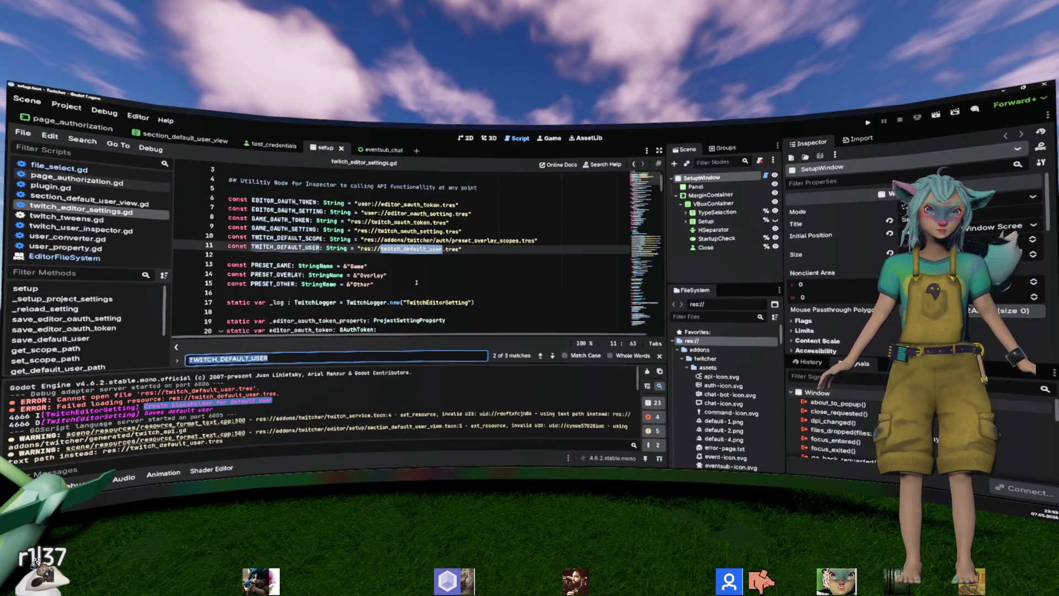
Step: Cycle the remaining TWITCH_DEFAULT_USER matches, then search _default_user_property and reach line 138
key(Return)
key(Return)
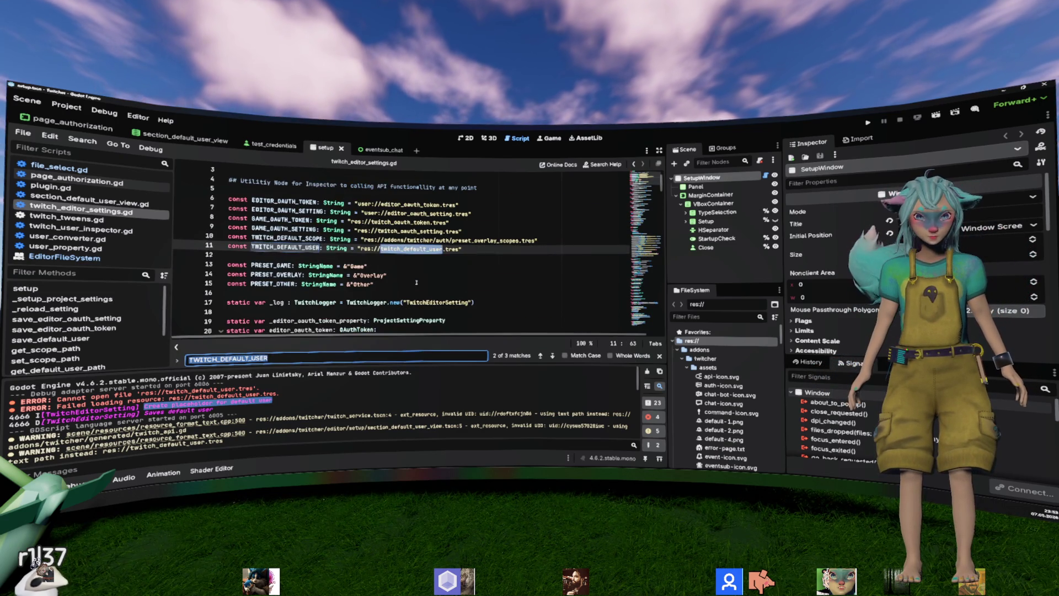
key(Return)
double_click(319, 248)
key(ctrl+f)
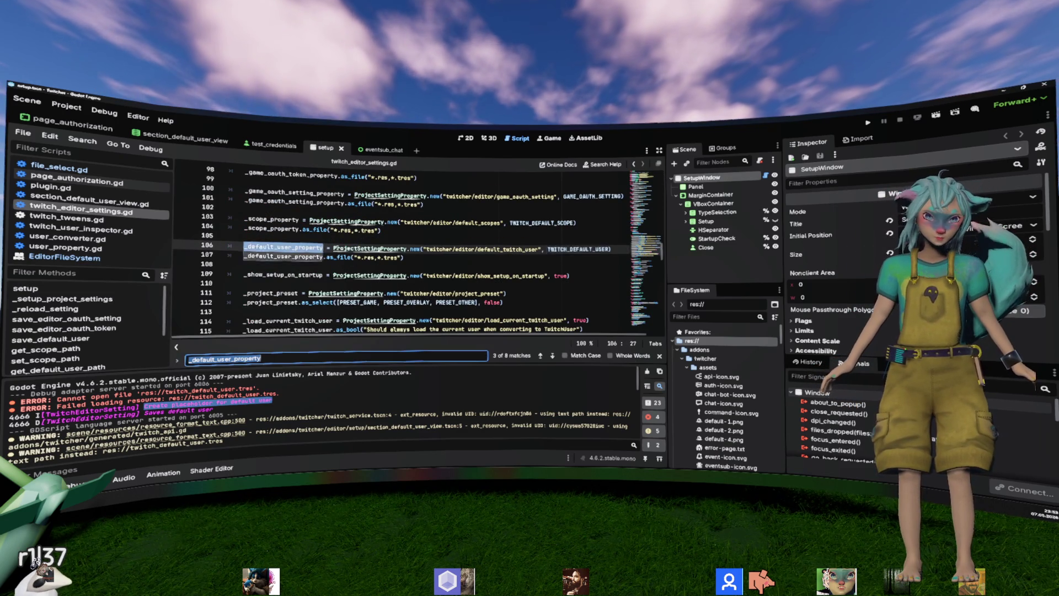
key(Return)
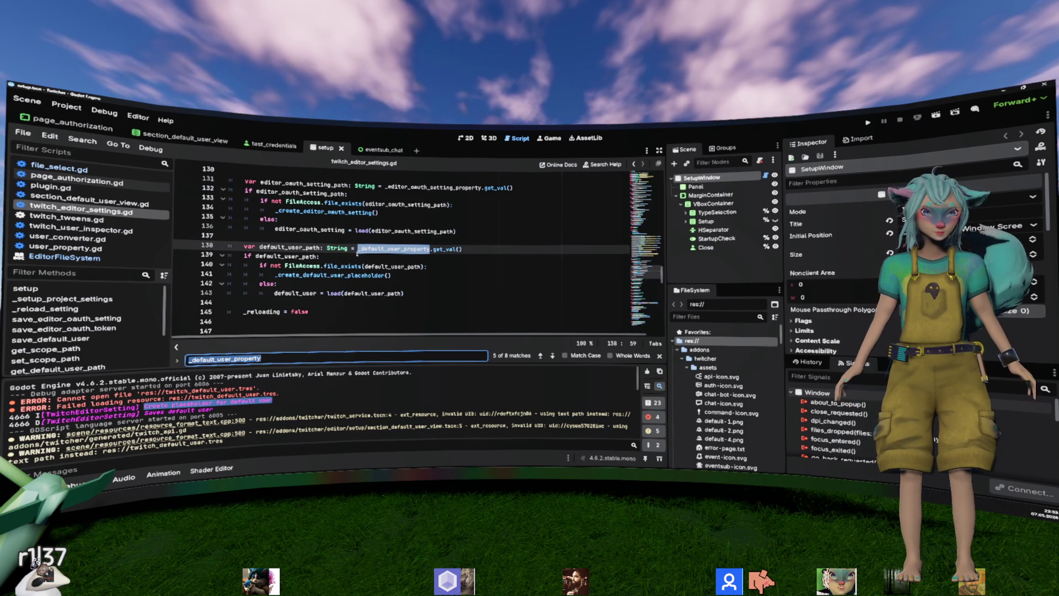
Step: Select the placeholder call on line 141, then move to the else branch on line 142
mouse_move(411, 275)
mouse_down()
mouse_move(416, 291)
mouse_move(411, 274)
mouse_up()
key(shift+Home)
key(shift+Home)
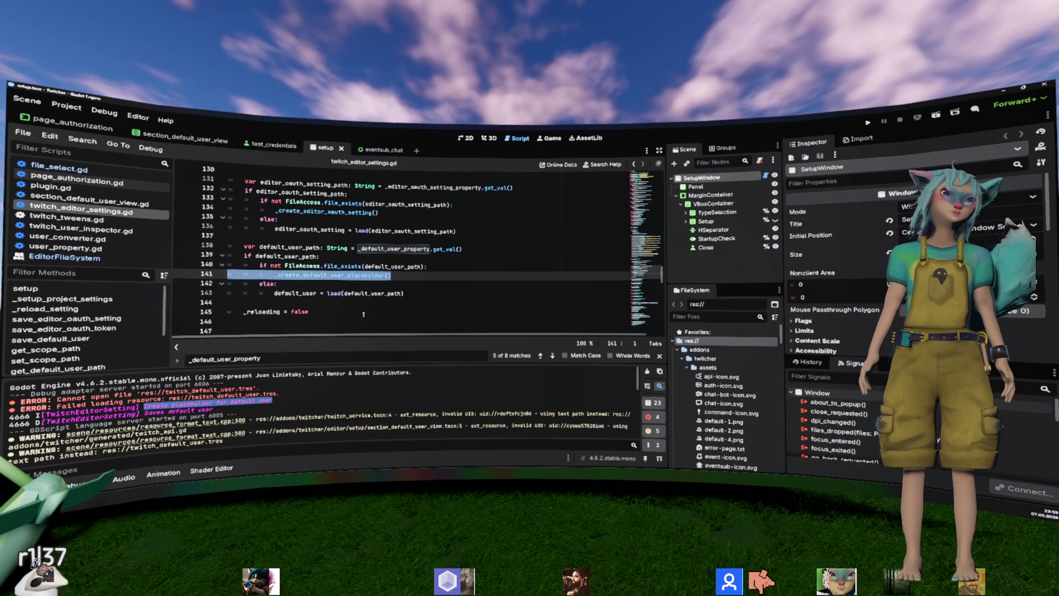
scroll(376, 291, up, 2)
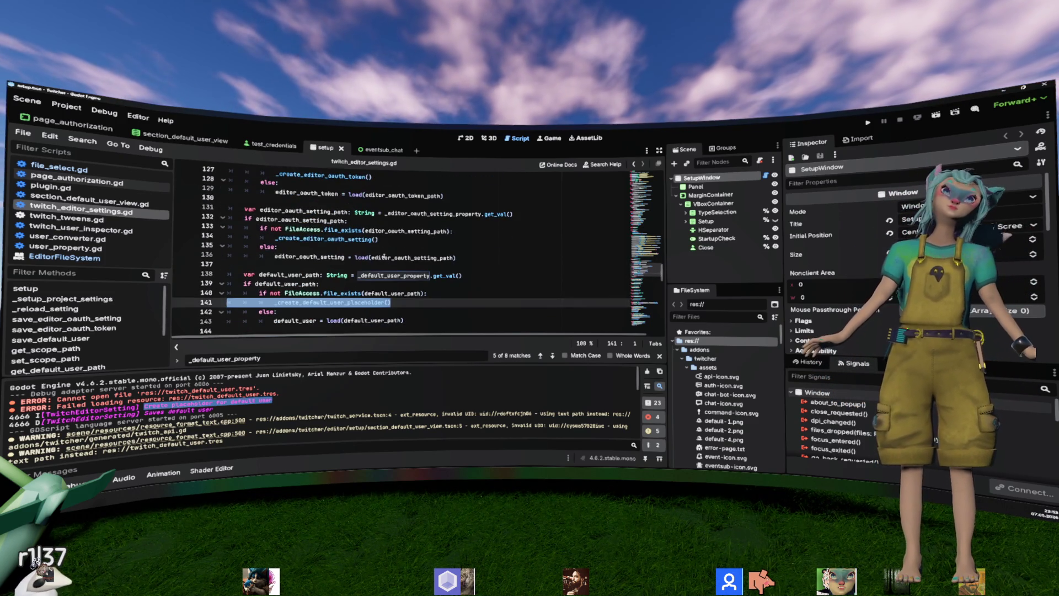
scroll(384, 234, down, 2)
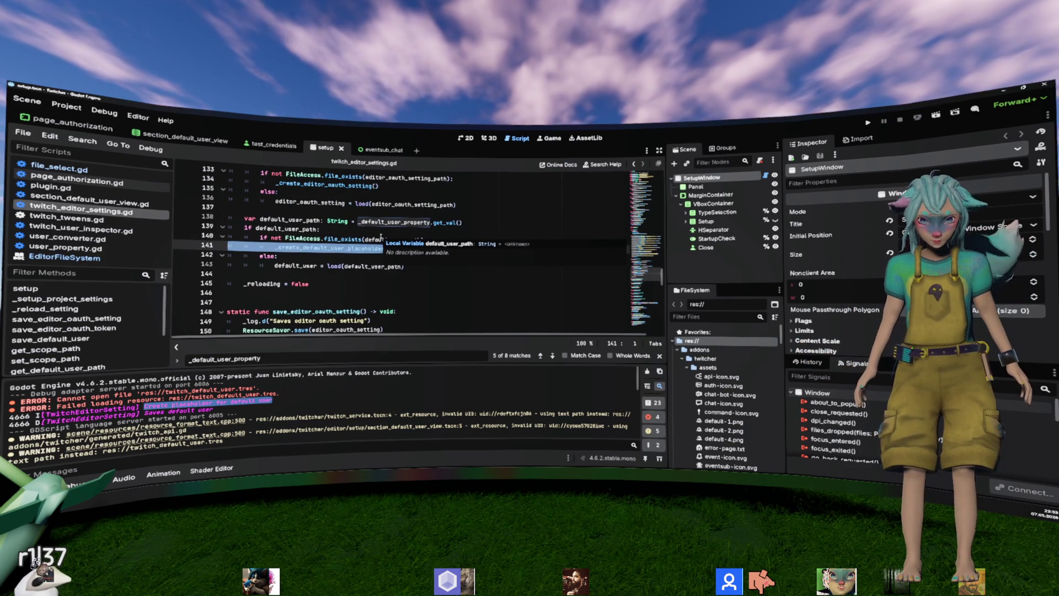
key(Down)
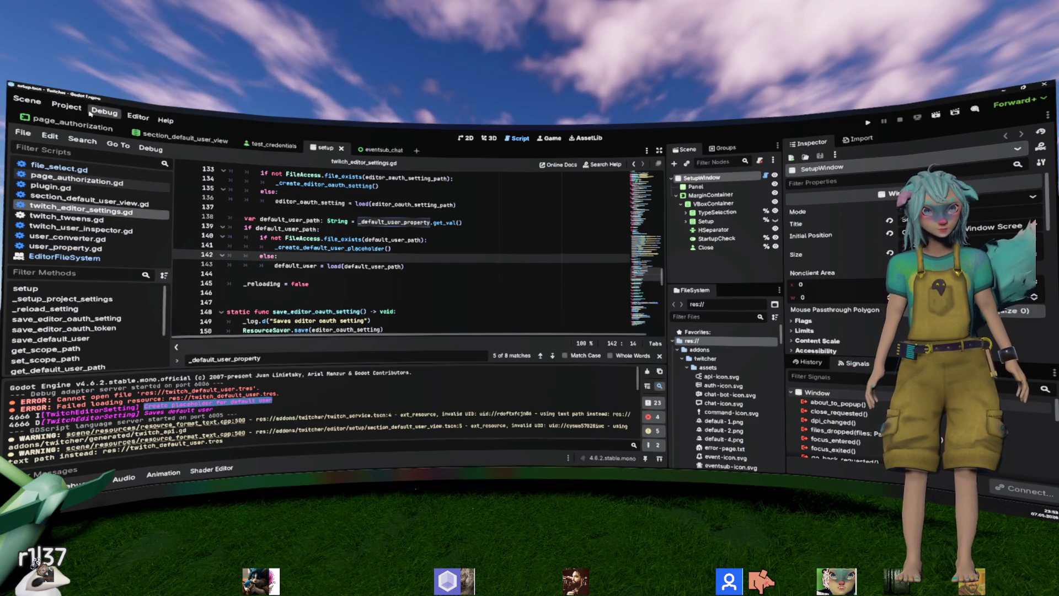
click(67, 105)
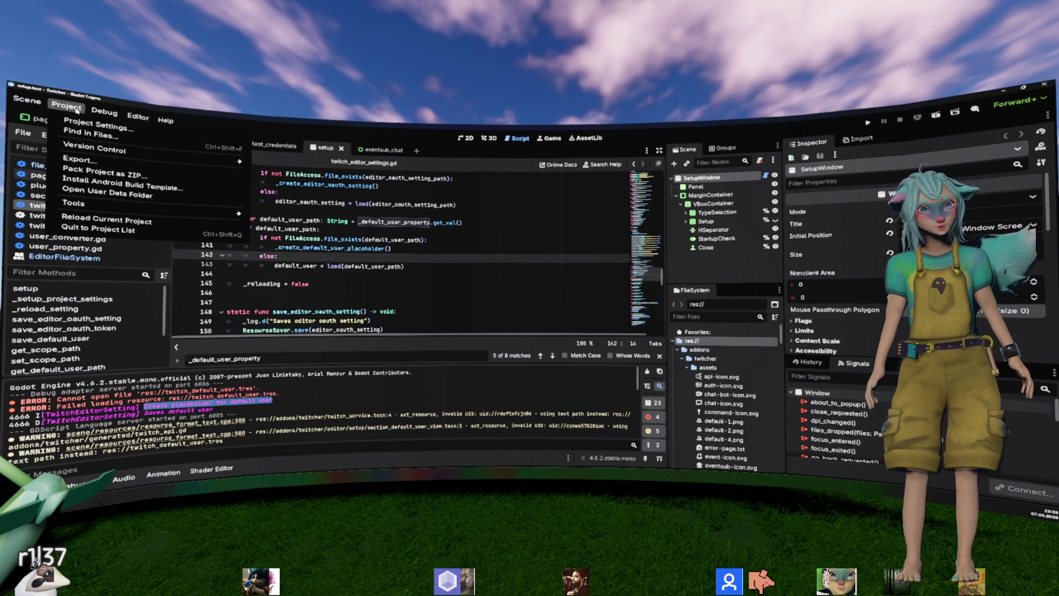
click(145, 198)
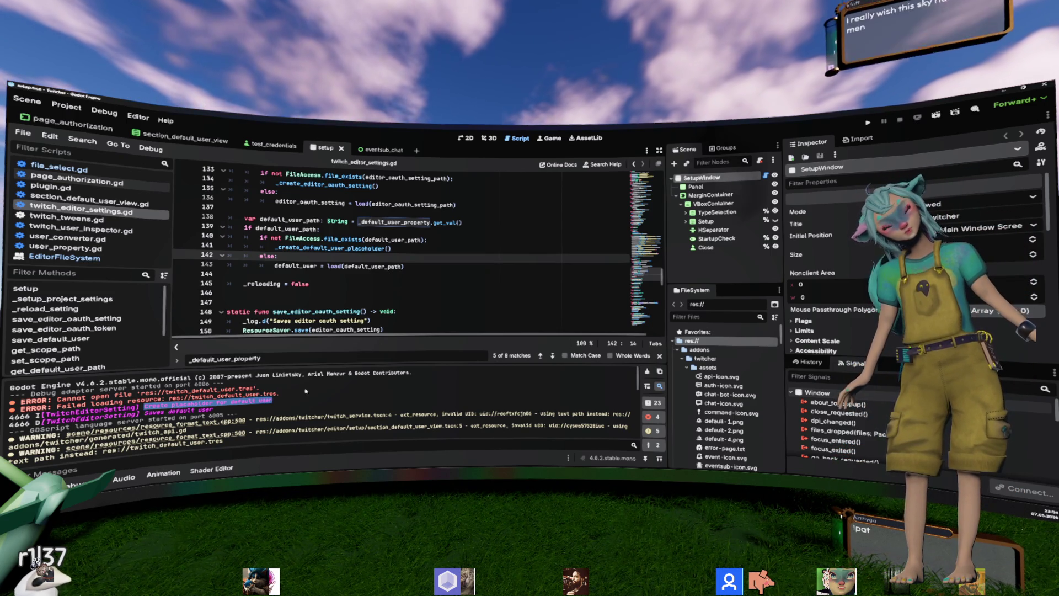
click(328, 283)
scroll(328, 191, up, 2)
Step: Select the top lines of the output log, then reload the current project
scroll(328, 191, up, 2)
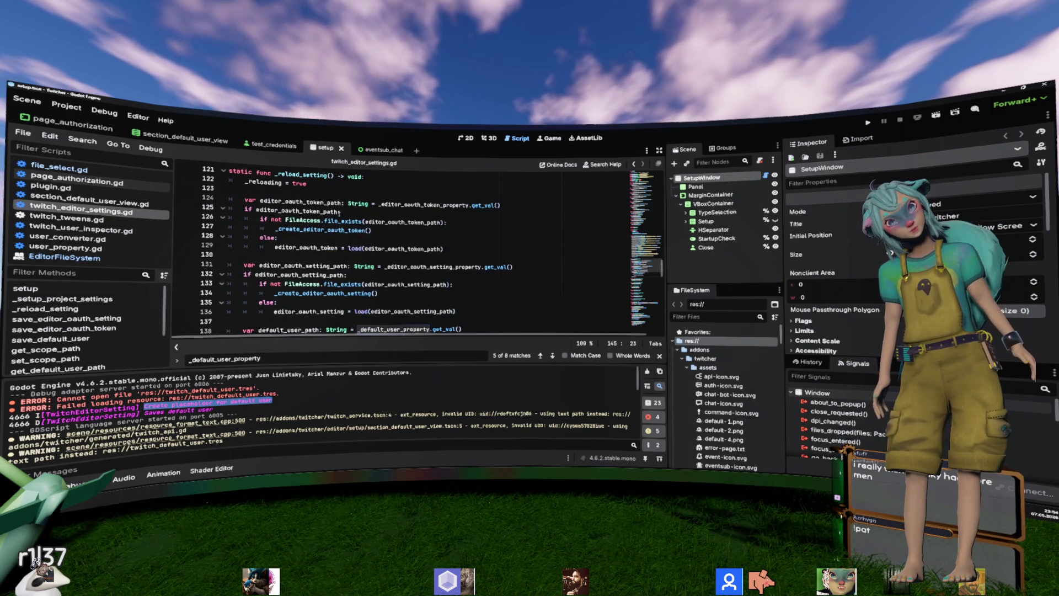
drag(444, 248, 229, 182)
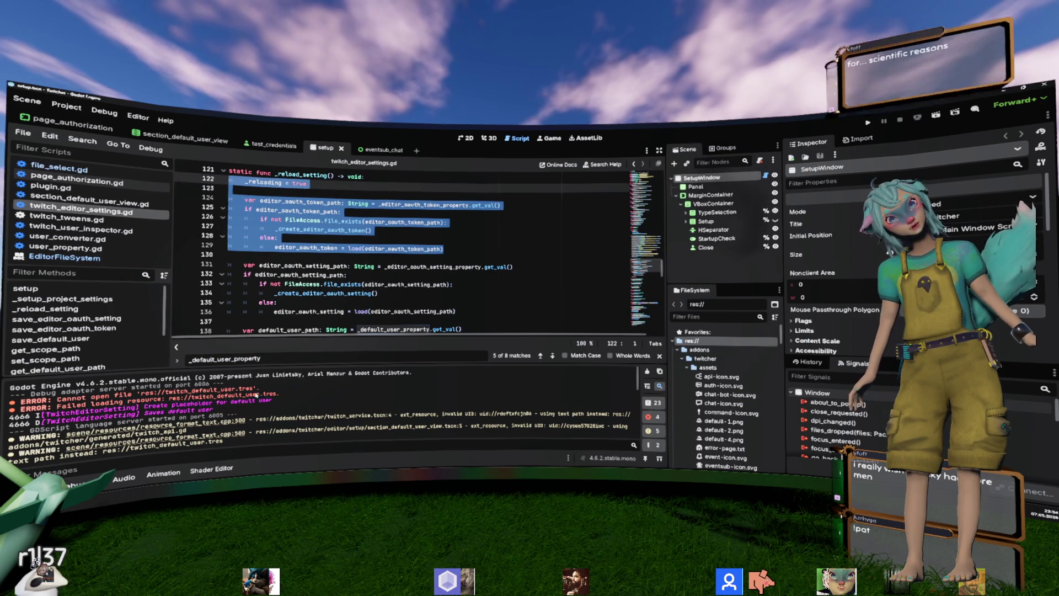
drag(127, 379, 278, 394)
click(47, 109)
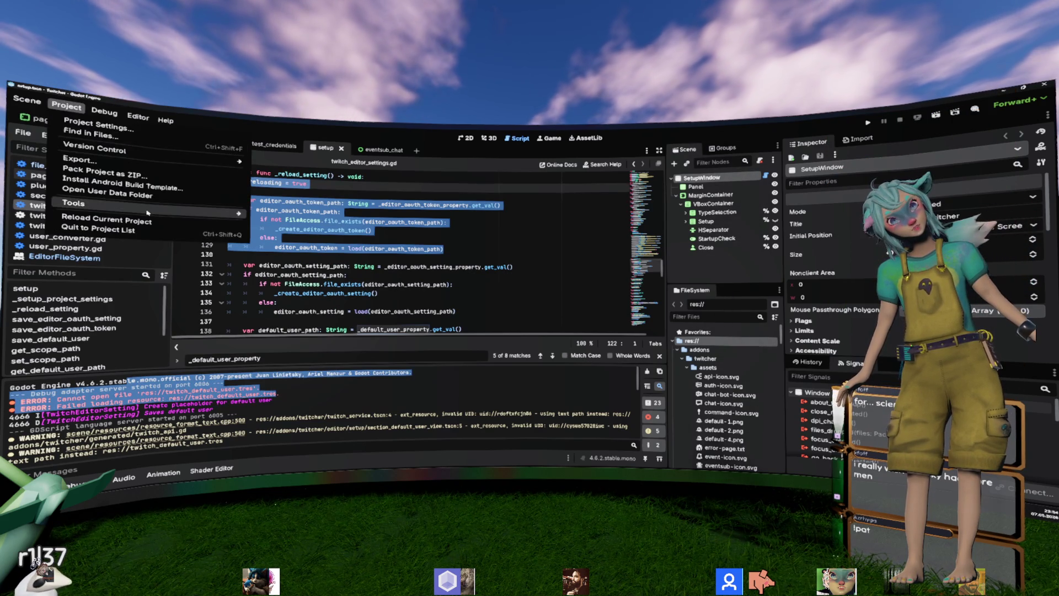
click(165, 207)
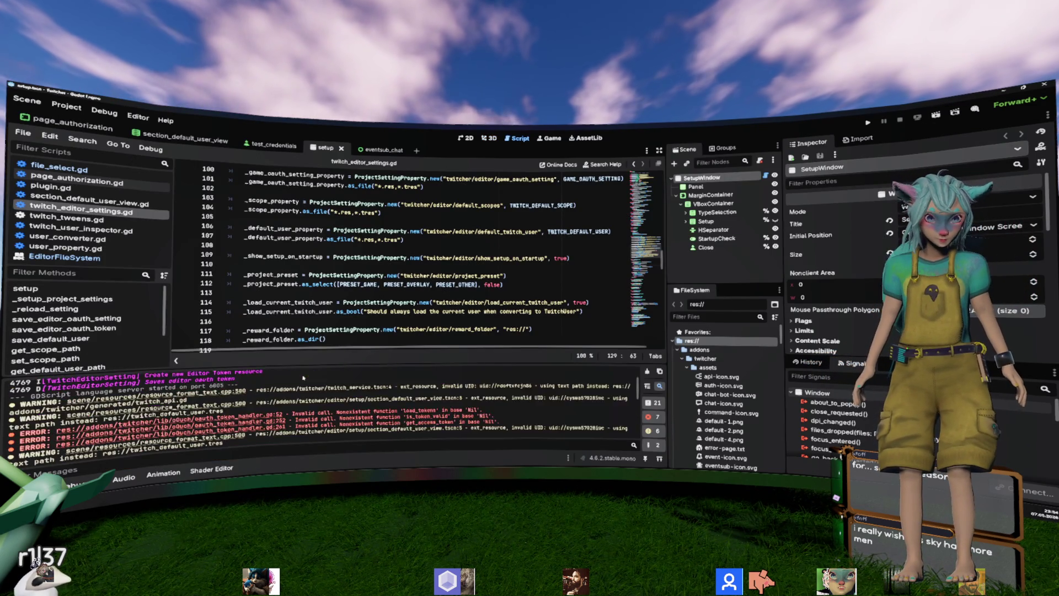
scroll(303, 377, up, 2)
drag(280, 409, 113, 399)
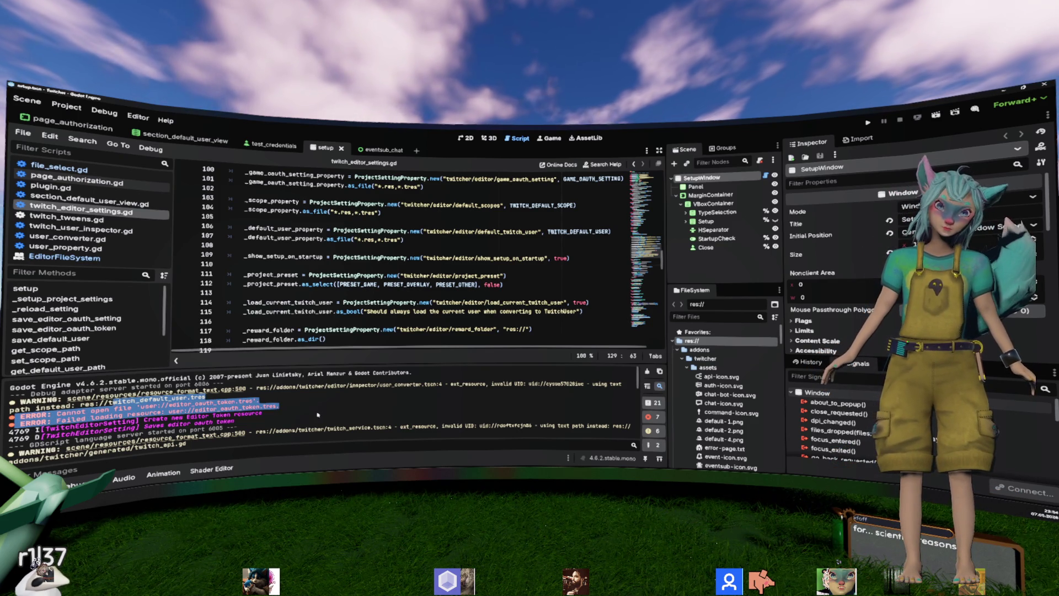
click(397, 275)
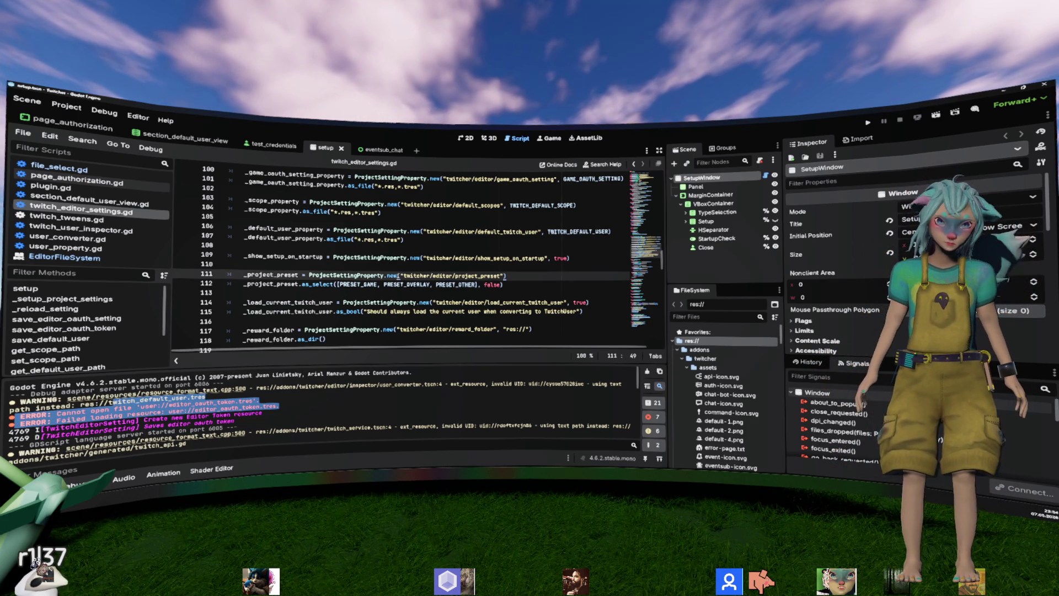
scroll(401, 273, down, 8)
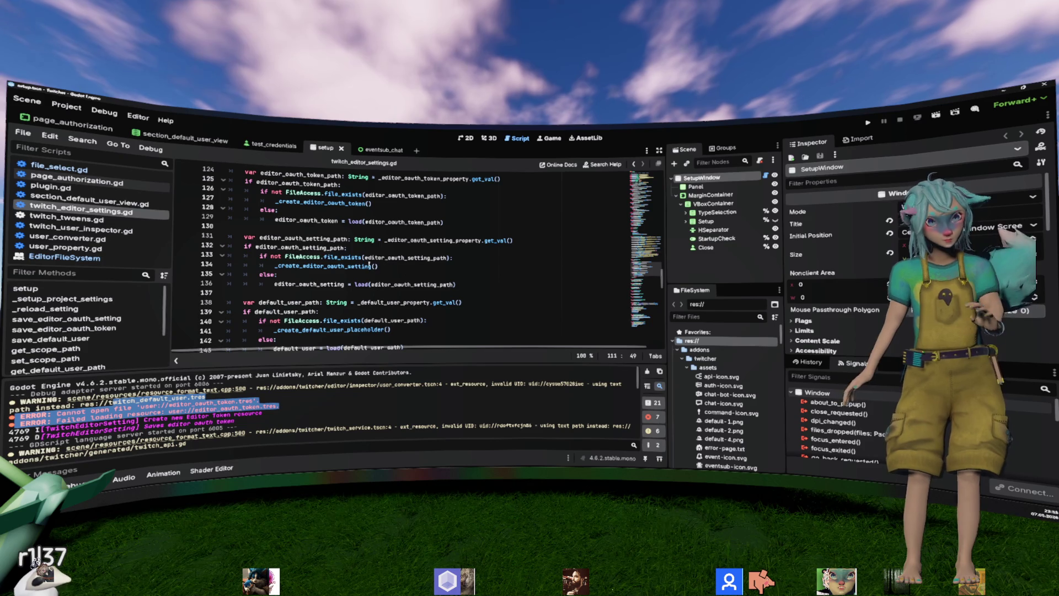
ctrl+click(342, 257)
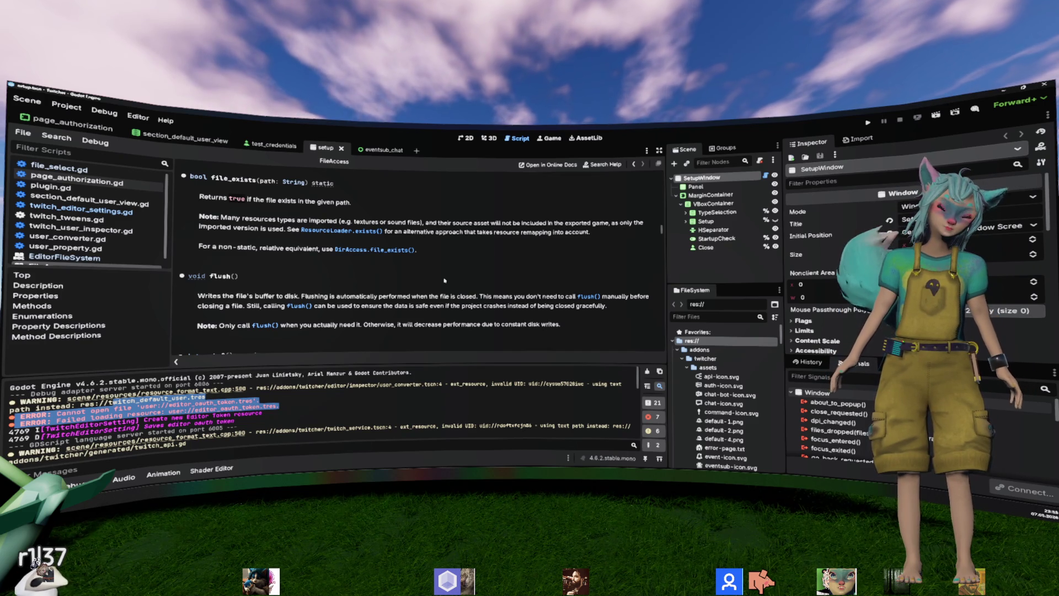
mouse_move(438, 255)
mouse_down()
mouse_move(273, 226)
mouse_move(200, 196)
mouse_up()
click(257, 408)
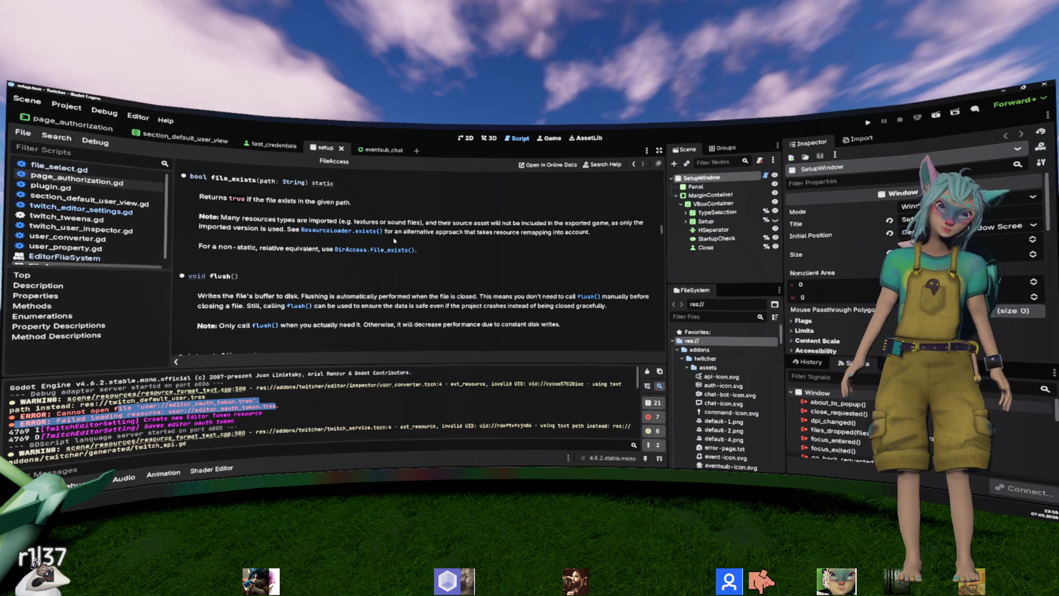
key(alt+Left)
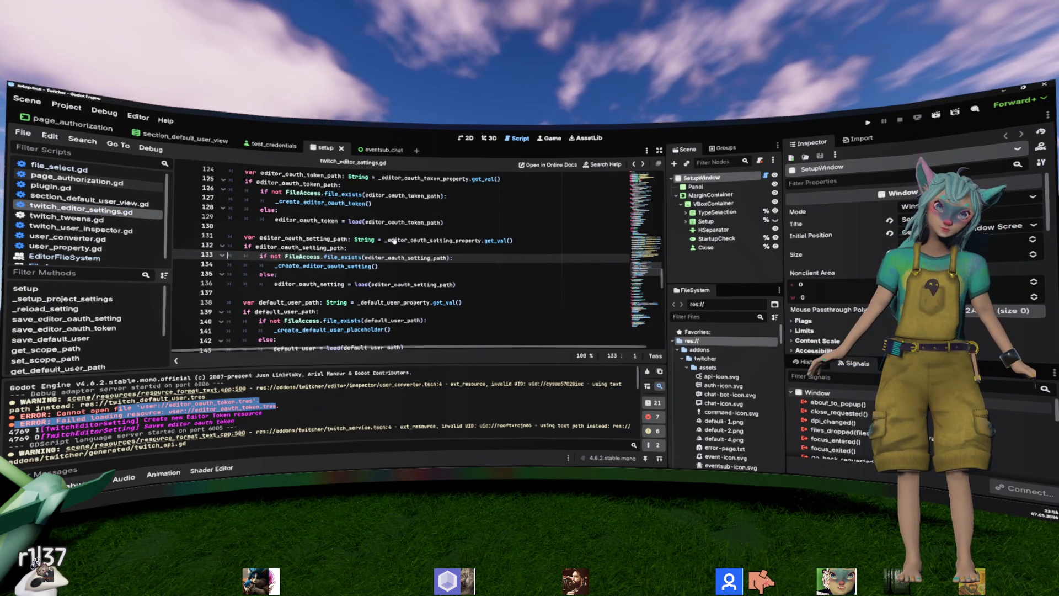
Step: Insert an indented print("RELOAD SETTINGS") line below line 123 in _reload_setting
click(454, 275)
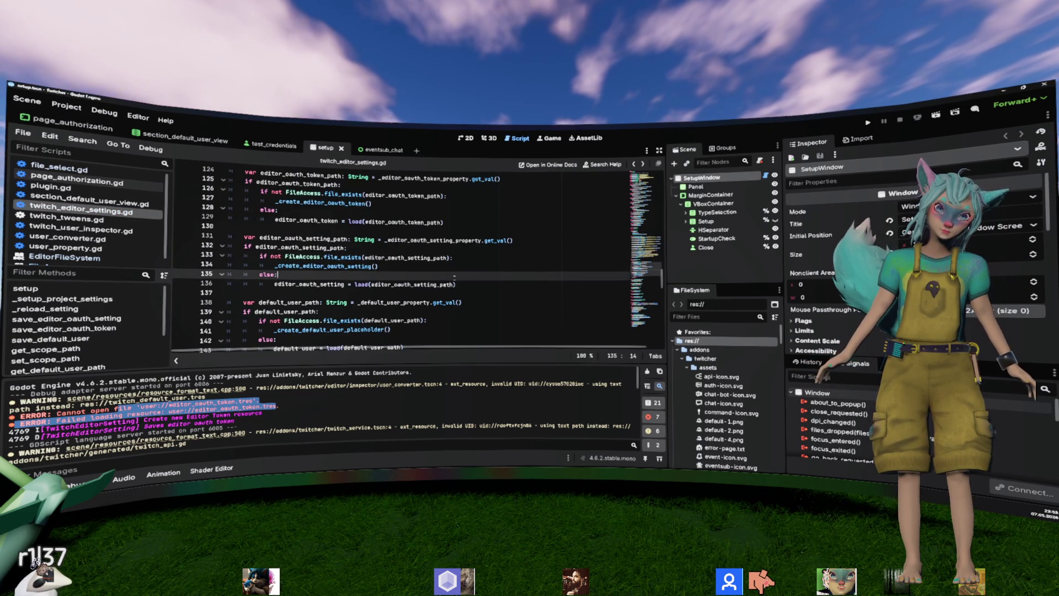
scroll(454, 275, up, 2)
click(401, 224)
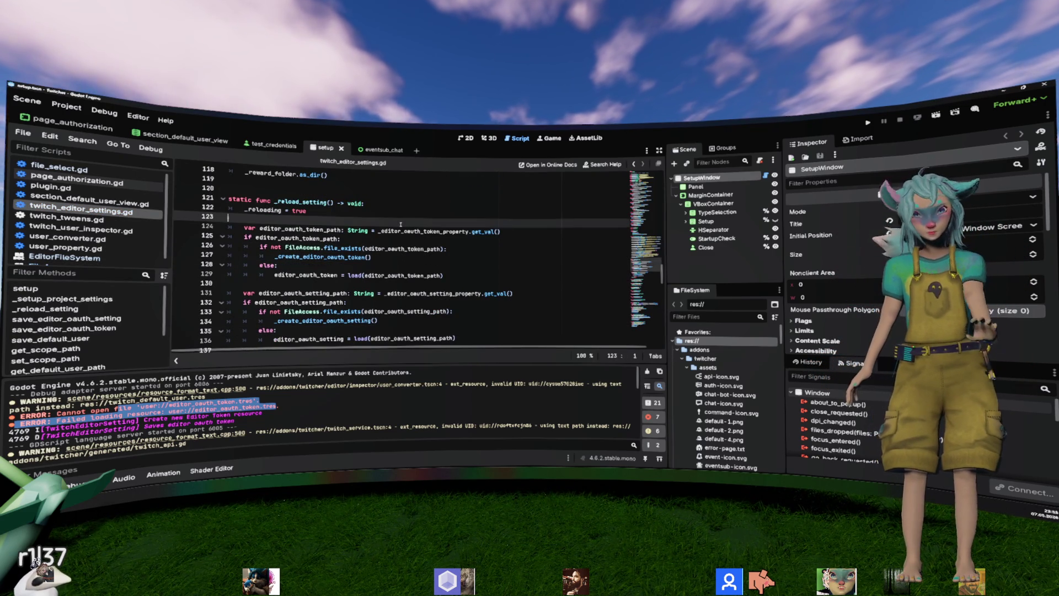
key(Return)
text(print(")
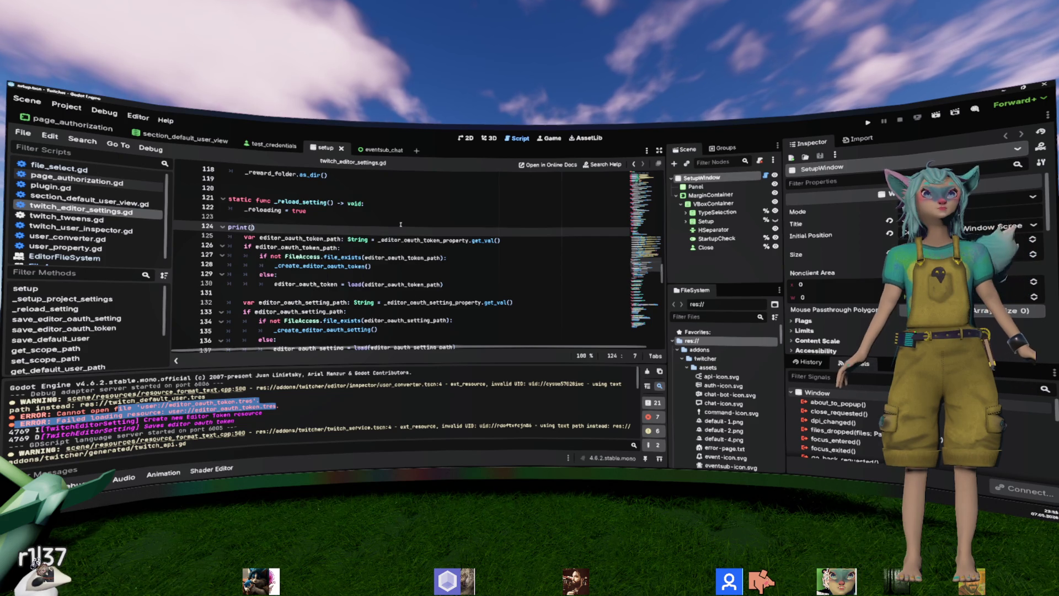
text(RELOAD SETTING)
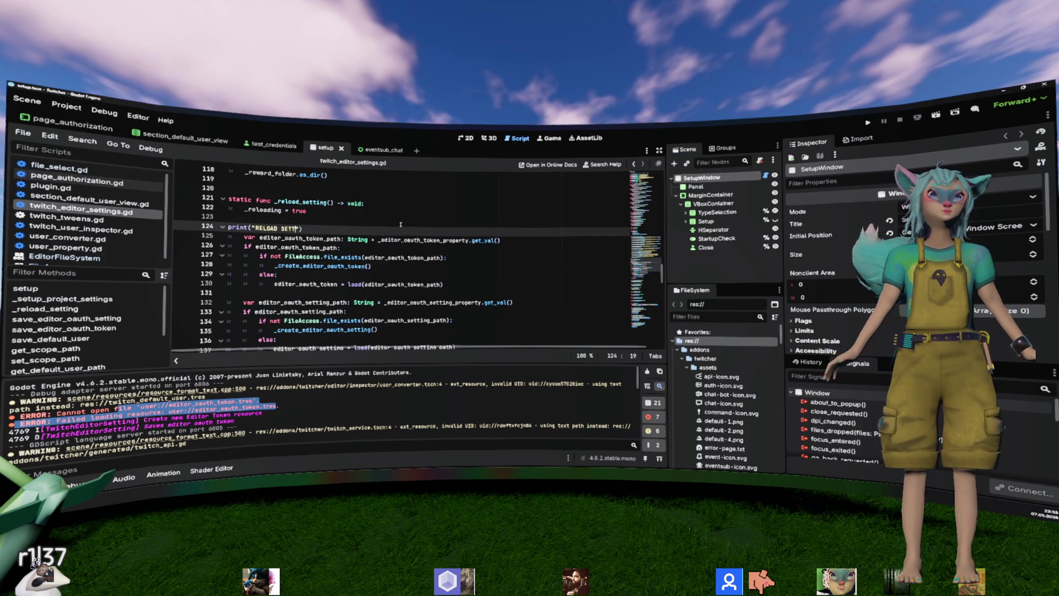
text(S)
key(Home)
key(Tab)
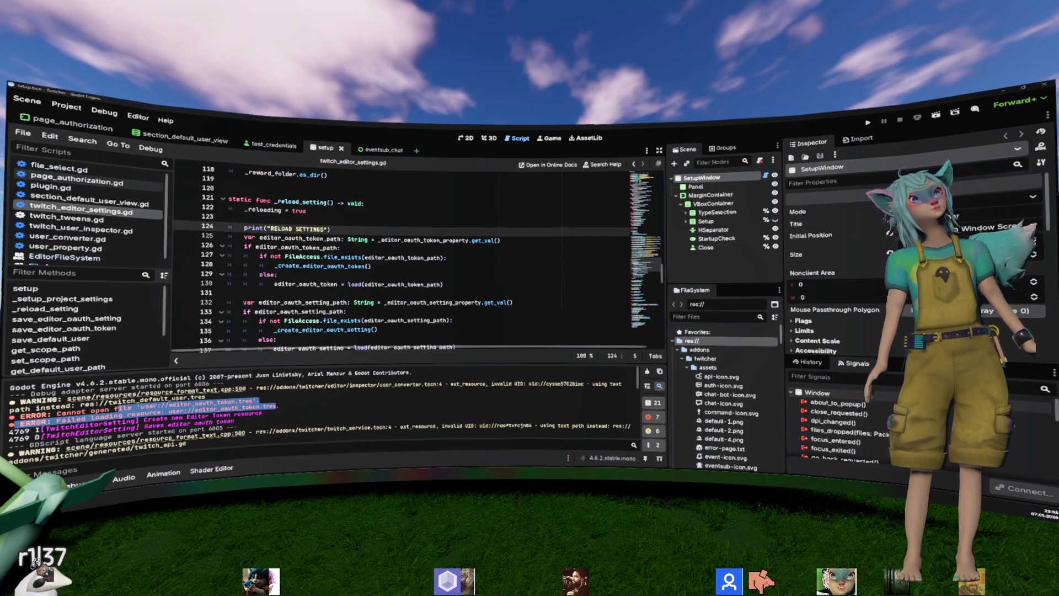
click(67, 106)
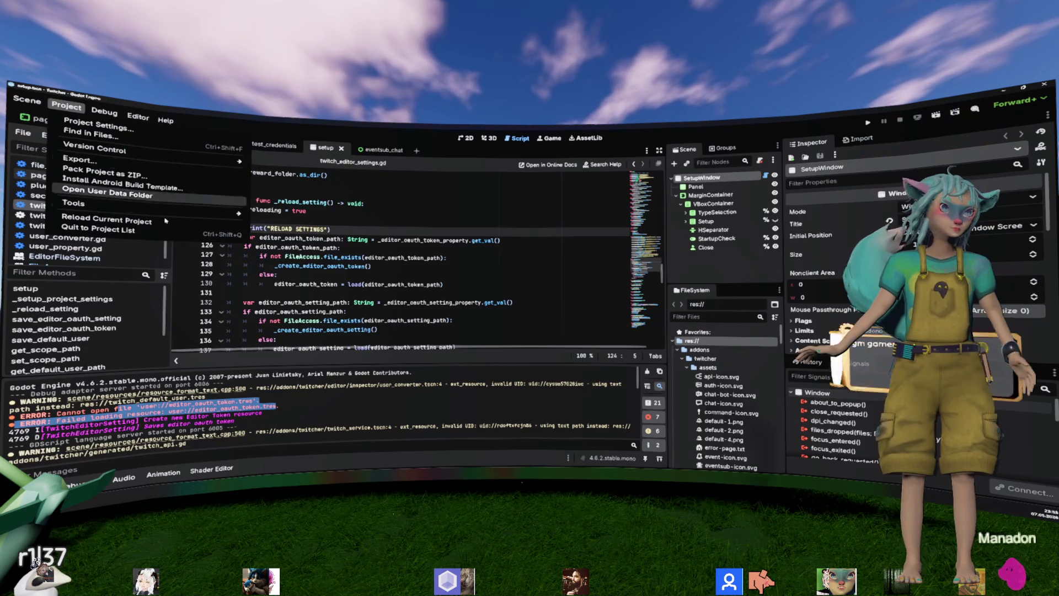
Step: Reload the current project and check the output log for RELOAD SETTINGS
click(167, 222)
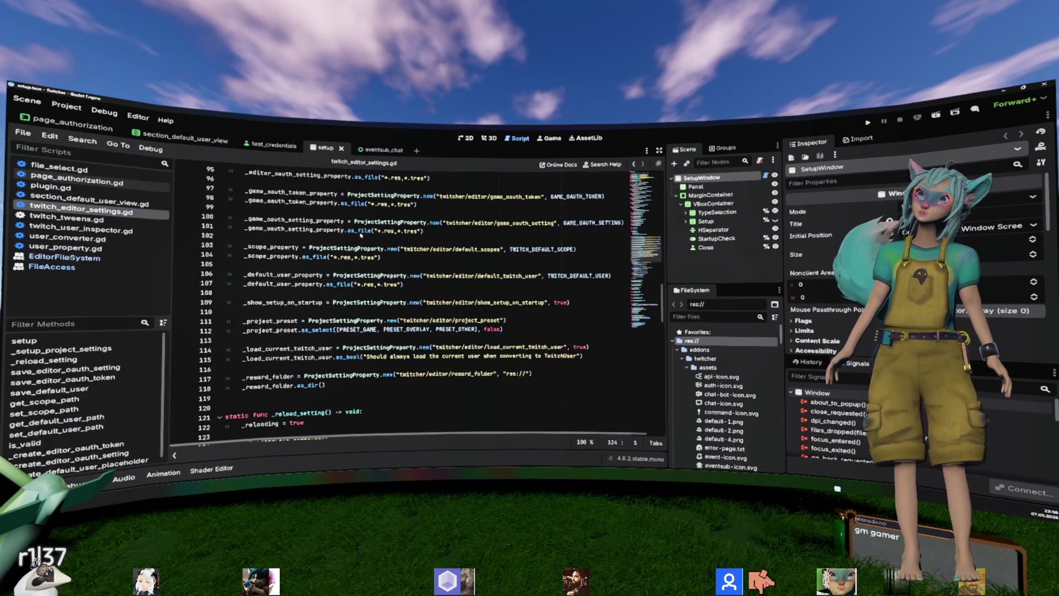
click(361, 232)
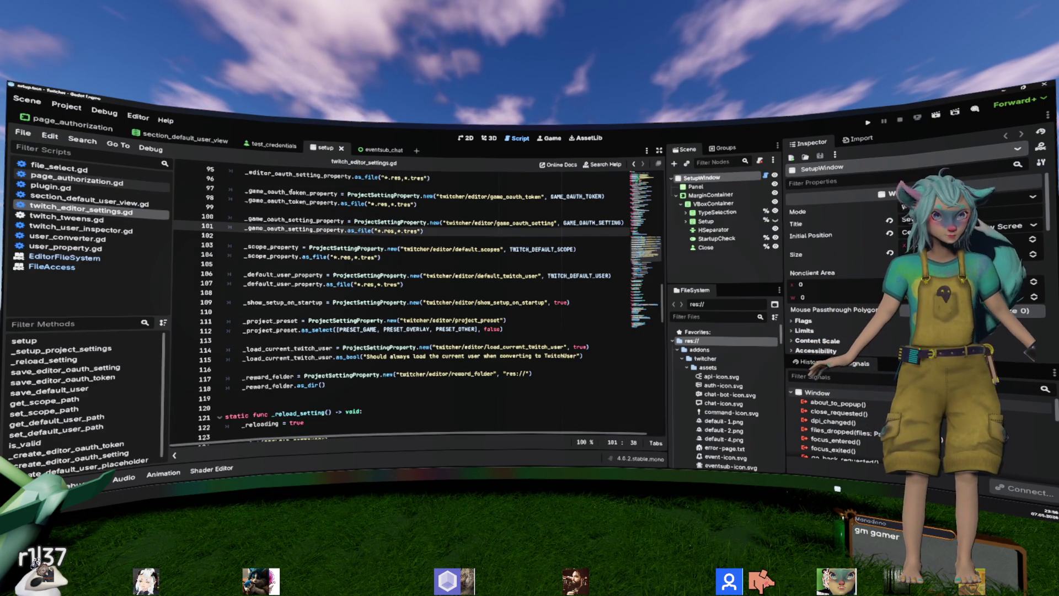
click(61, 107)
click(55, 110)
click(423, 260)
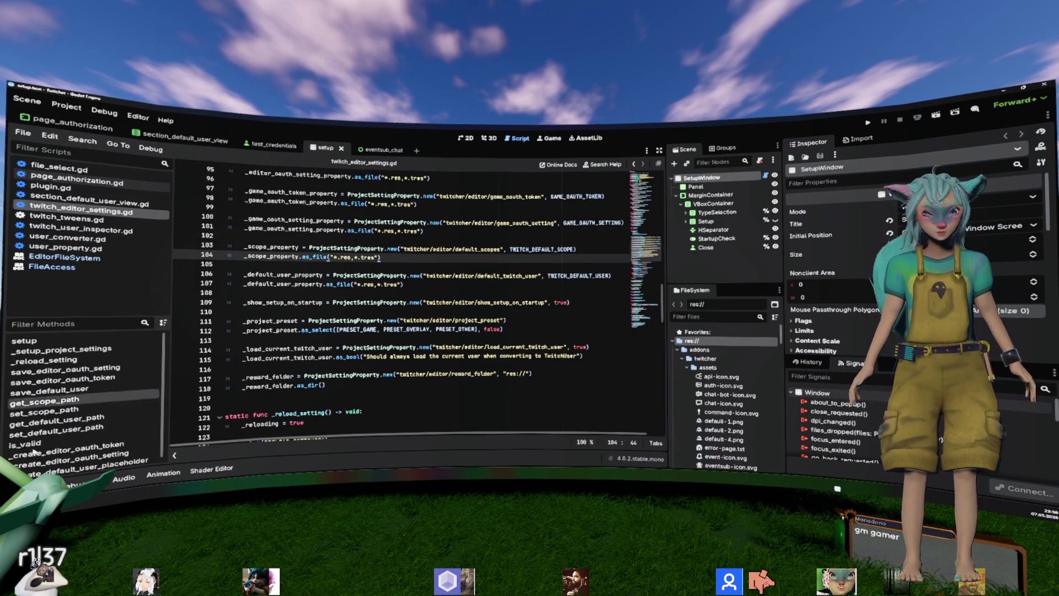
key(ctrl+s)
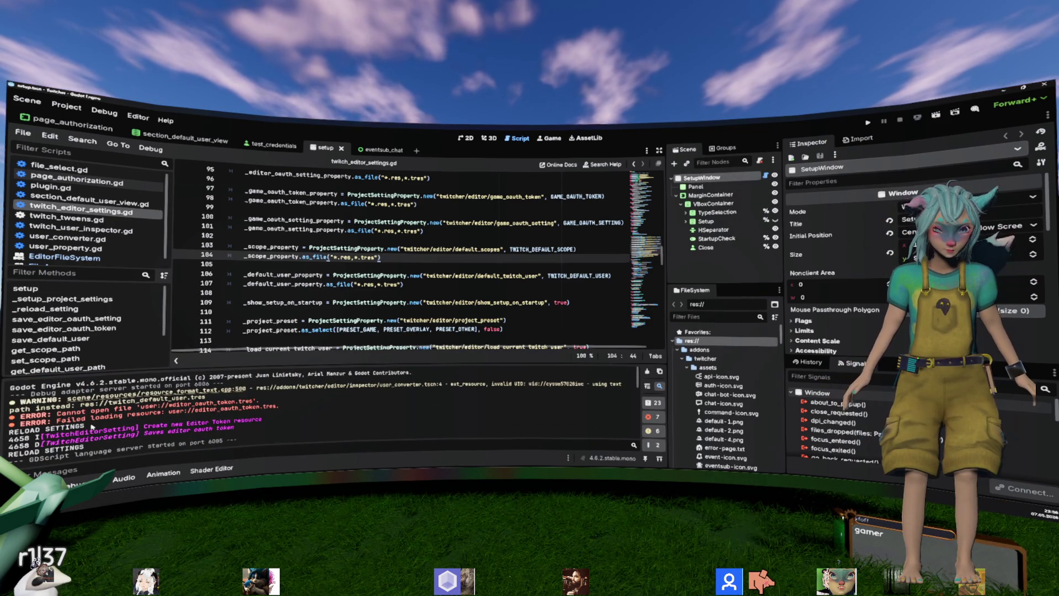
Step: Delete the print("RELOAD SETTINGS") debug line from _reload_setting
triple_click(47, 430)
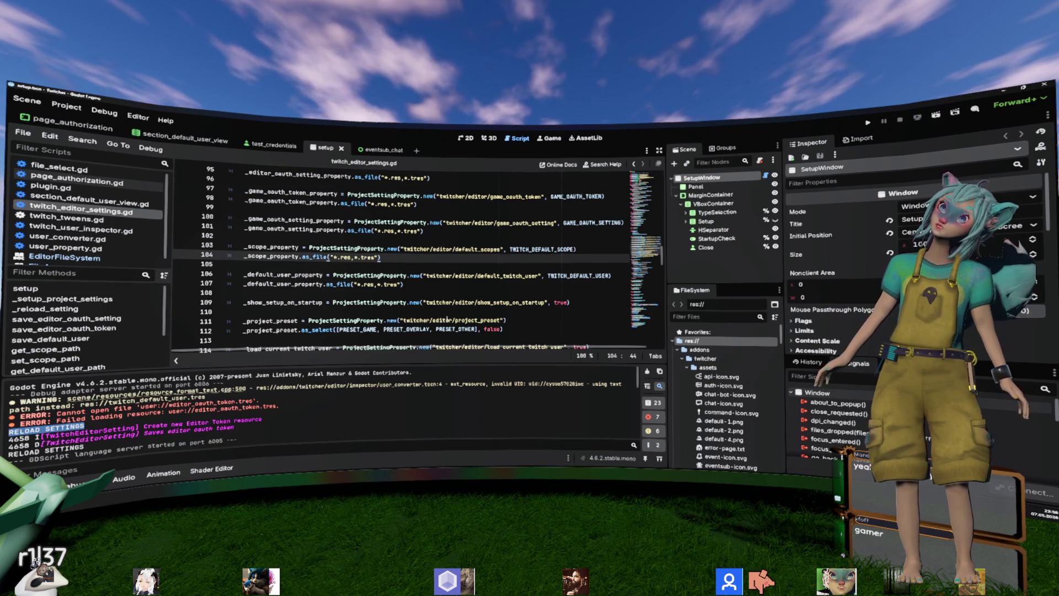
scroll(447, 318, up, 5)
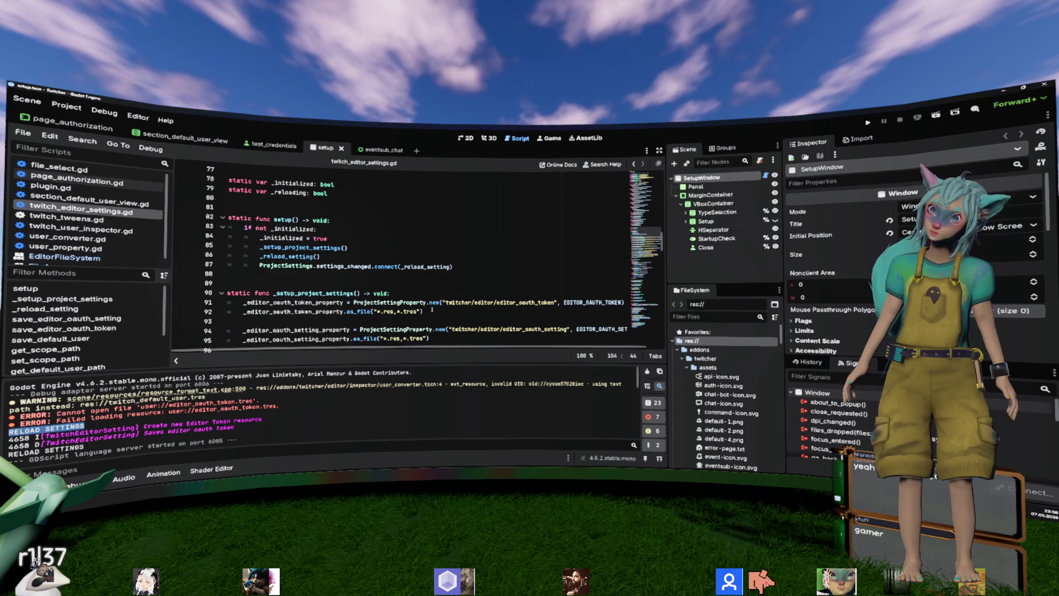
scroll(432, 309, down, 12)
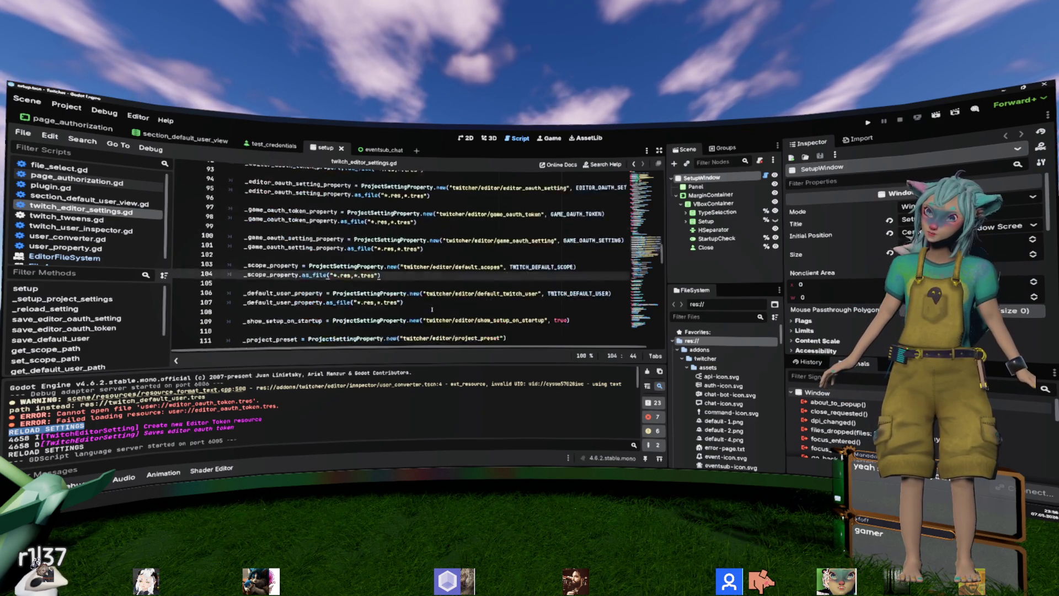
drag(386, 275, 365, 259)
key(BackSpace)
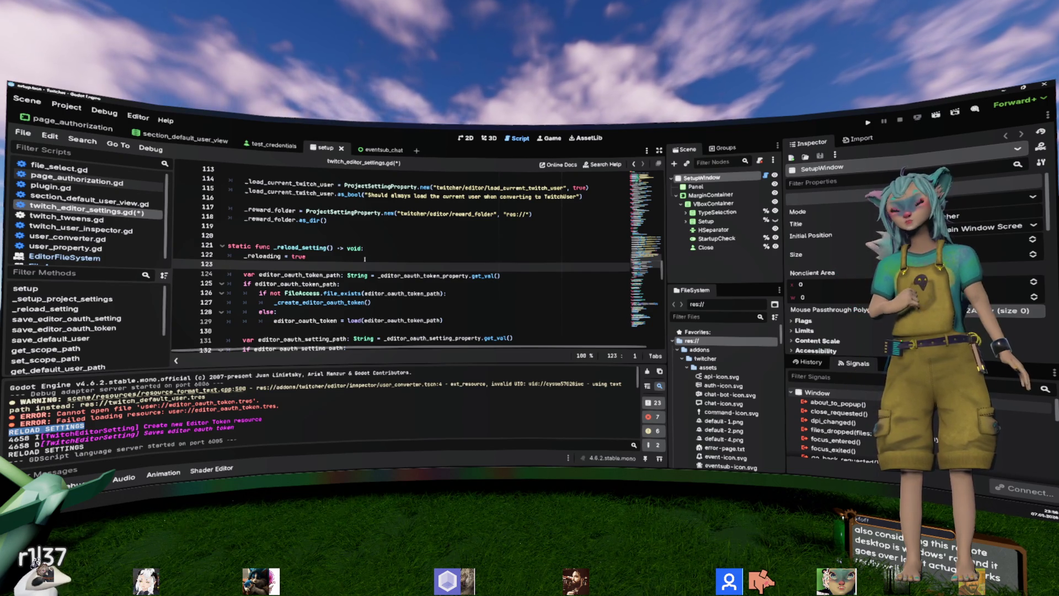
Step: Save twitch_editor_settings.gd and widen the script and method list panel
click(365, 259)
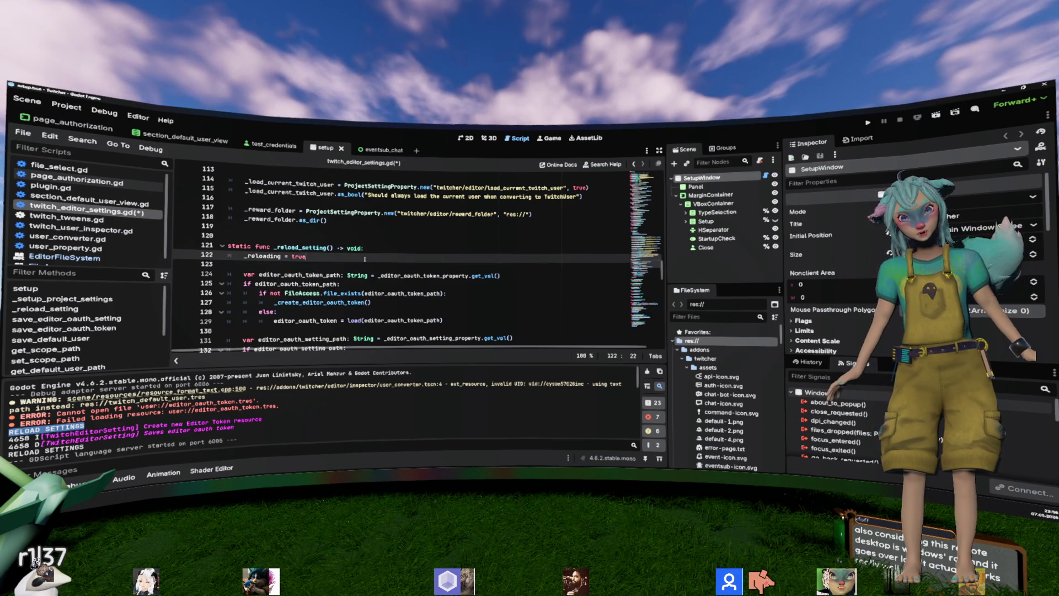
key(ctrl+s)
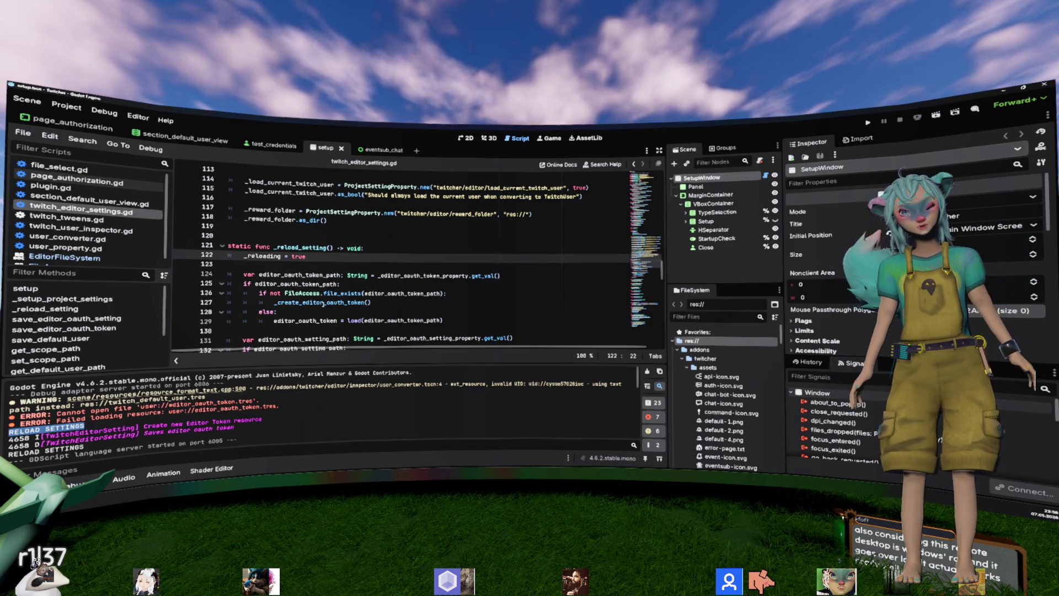
drag(170, 207, 219, 218)
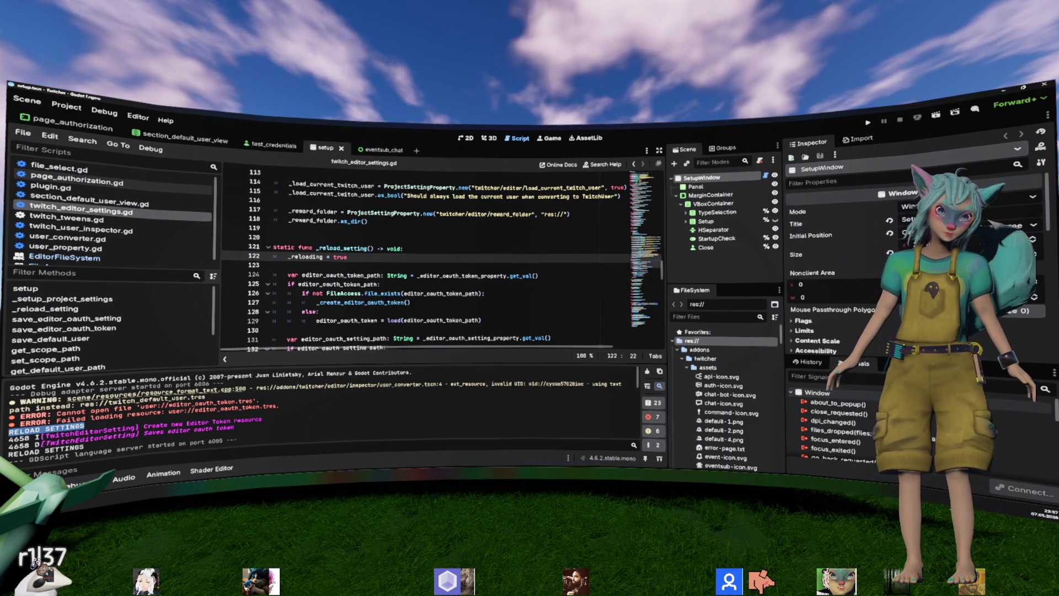
click(390, 302)
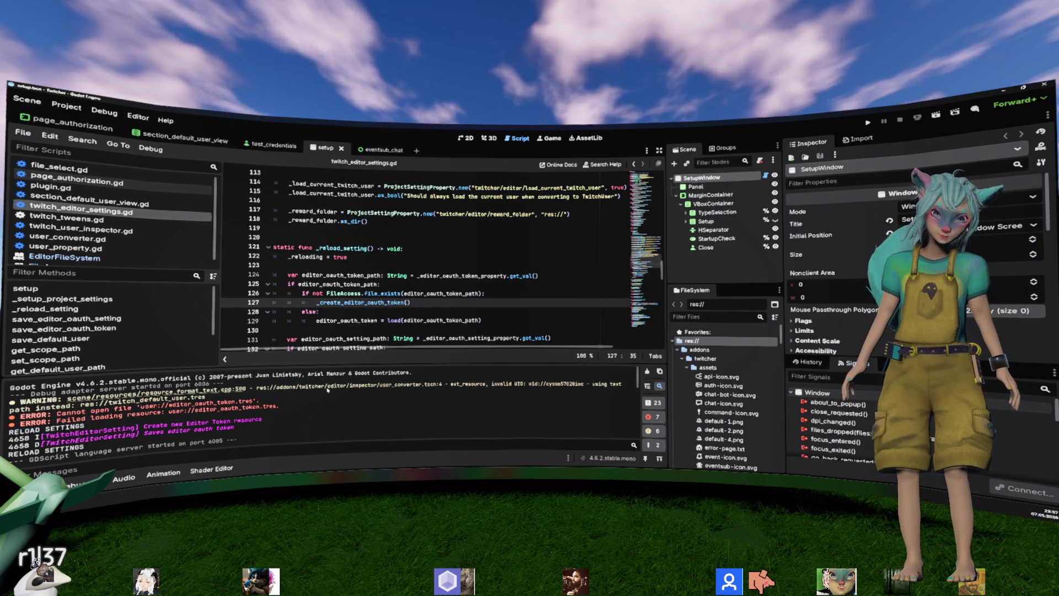
scroll(412, 293, down, 3)
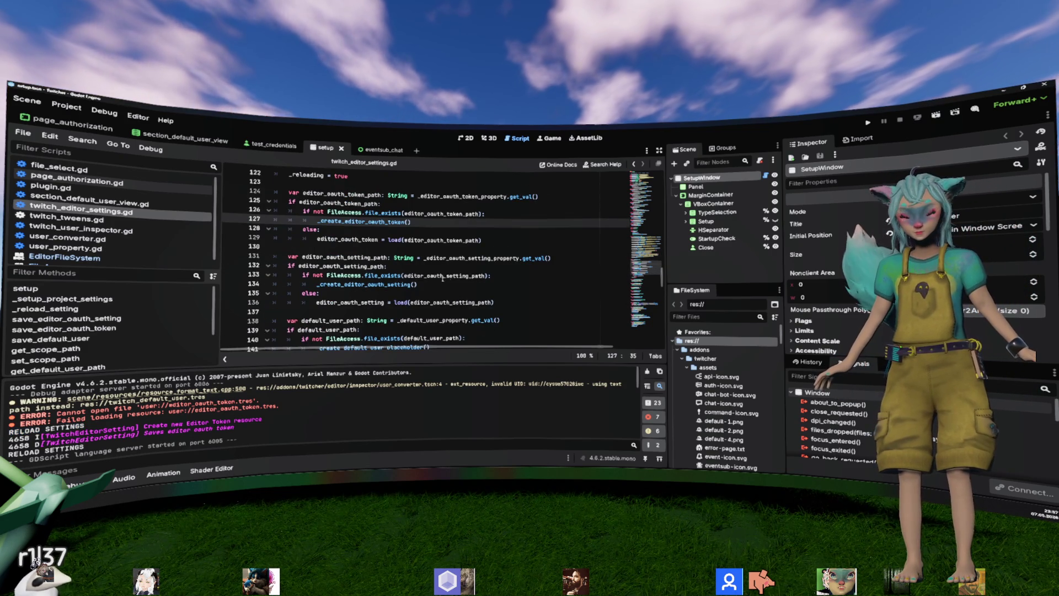
scroll(436, 281, up, 2)
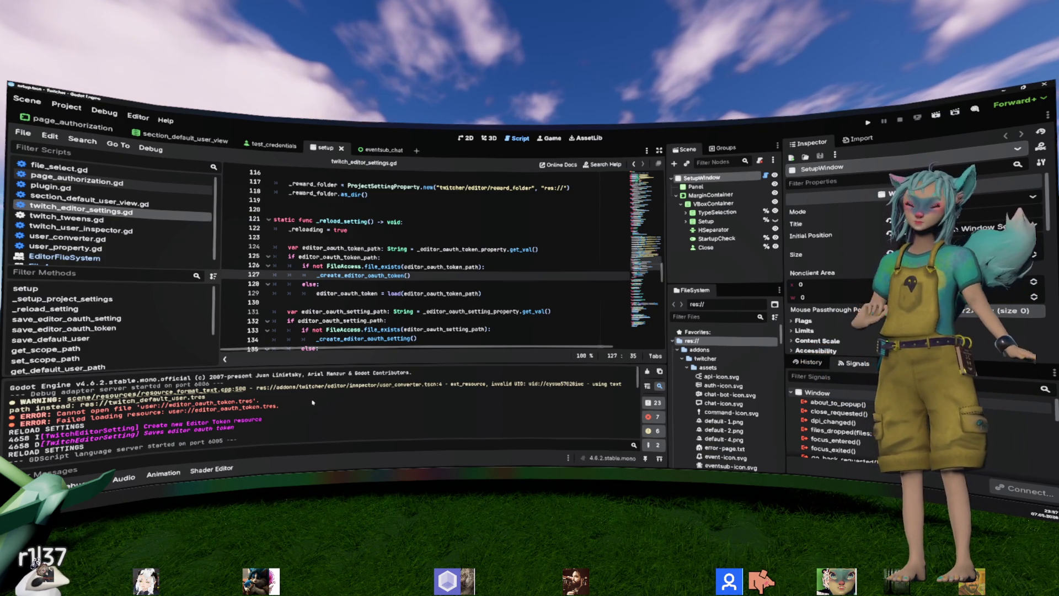
mouse_move(21, 423)
mouse_down()
mouse_move(94, 421)
mouse_move(72, 422)
mouse_up()
drag(221, 402, 279, 407)
click(441, 285)
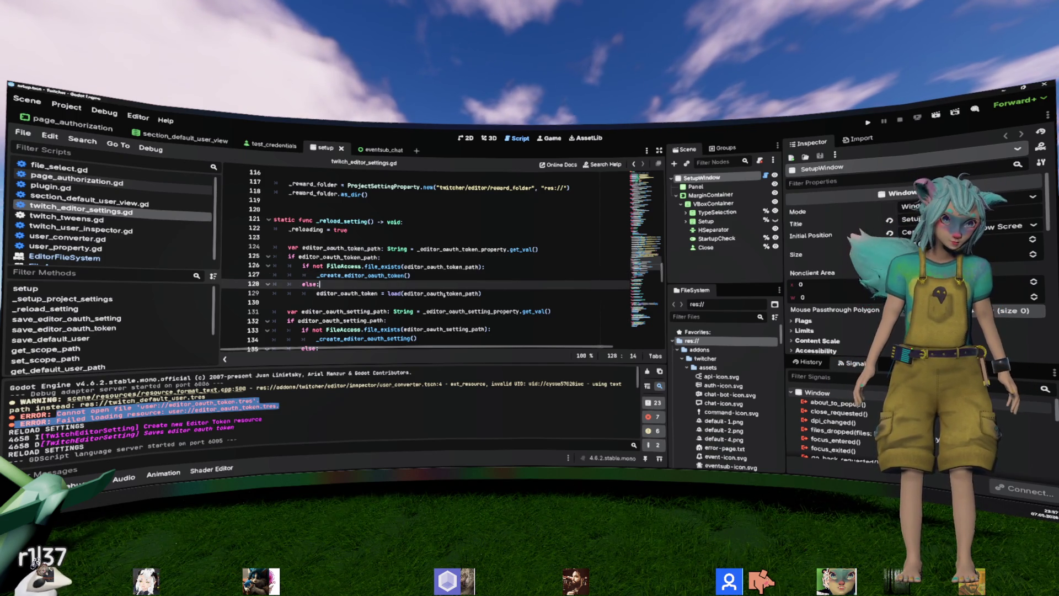
scroll(442, 293, up, 2)
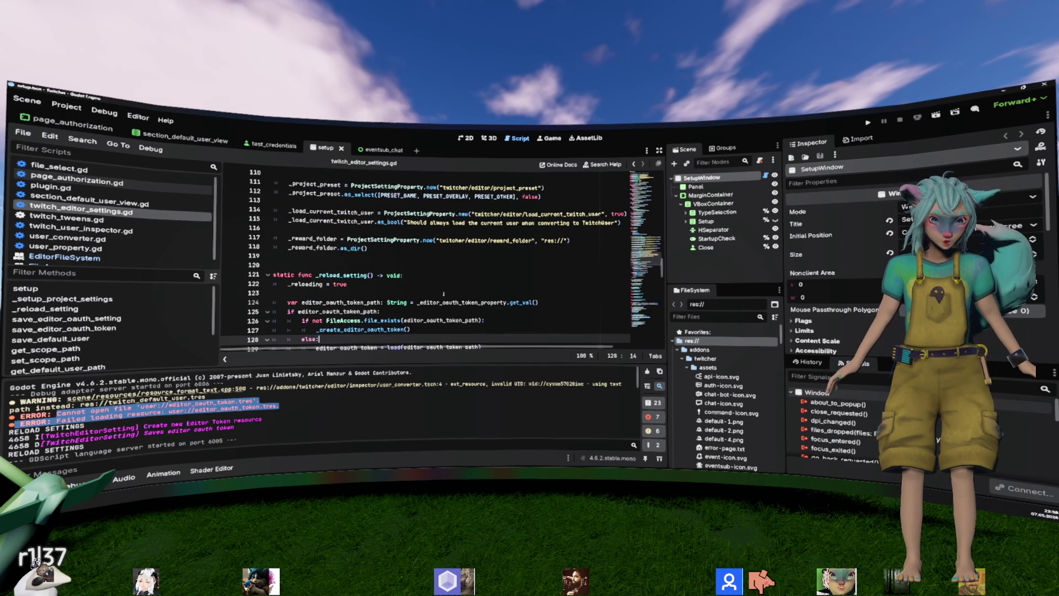
scroll(444, 294, down, 1)
scroll(444, 293, down, 3)
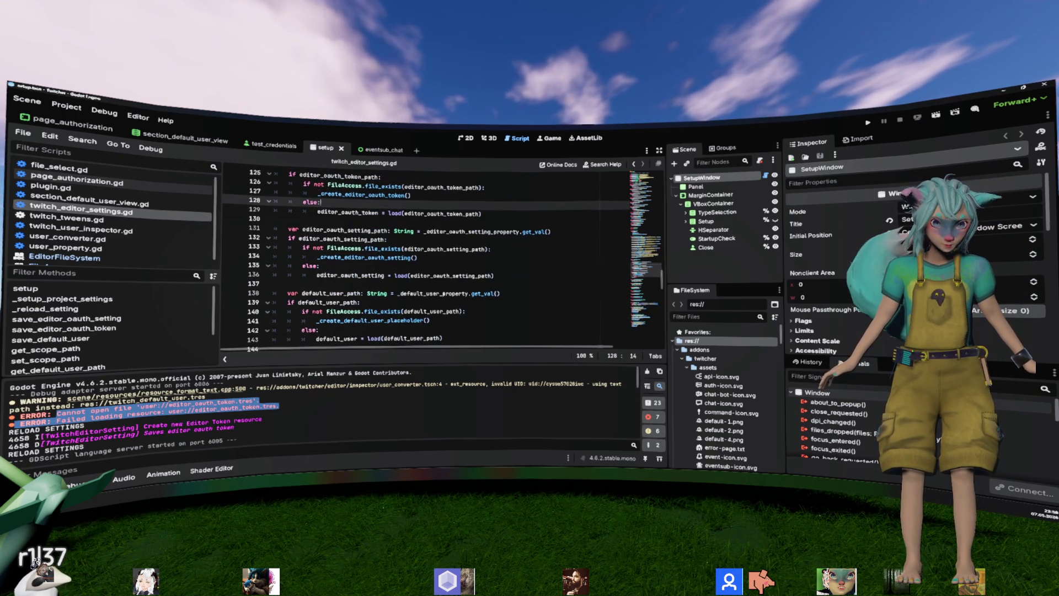
scroll(443, 293, down, 2)
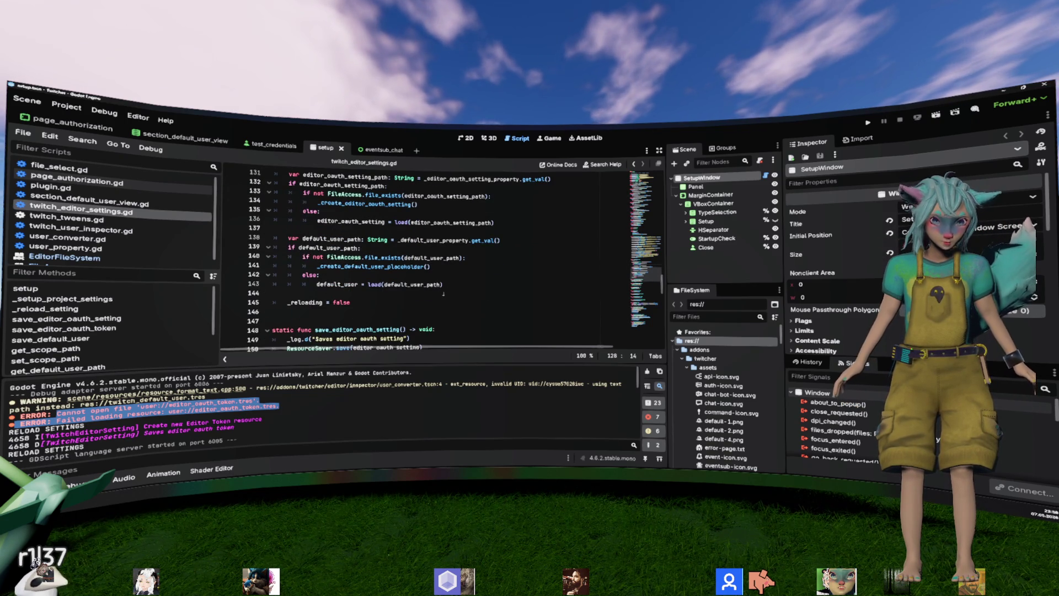
scroll(444, 293, up, 15)
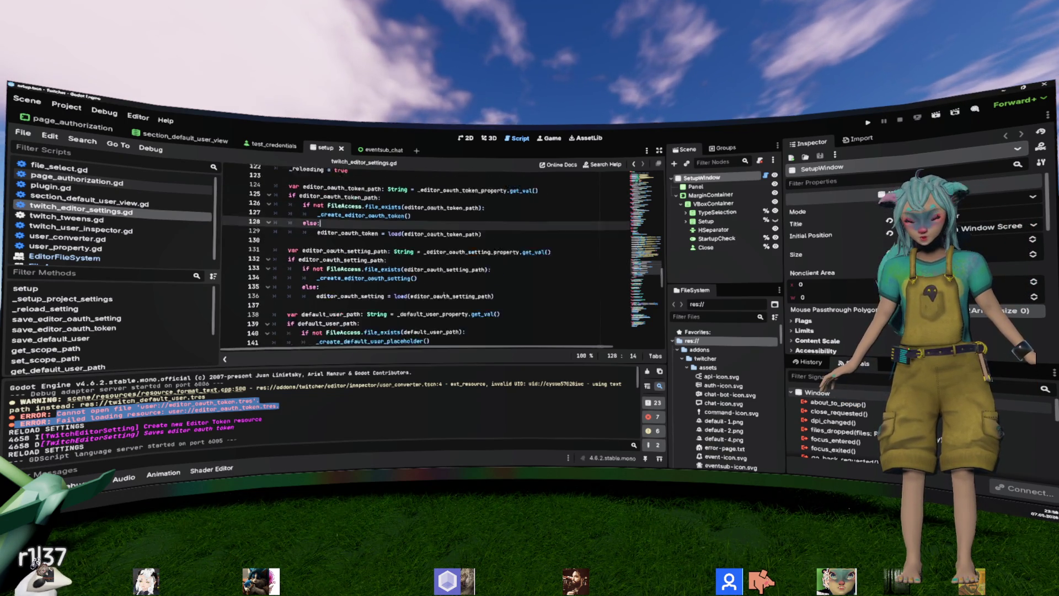
scroll(444, 294, up, 3)
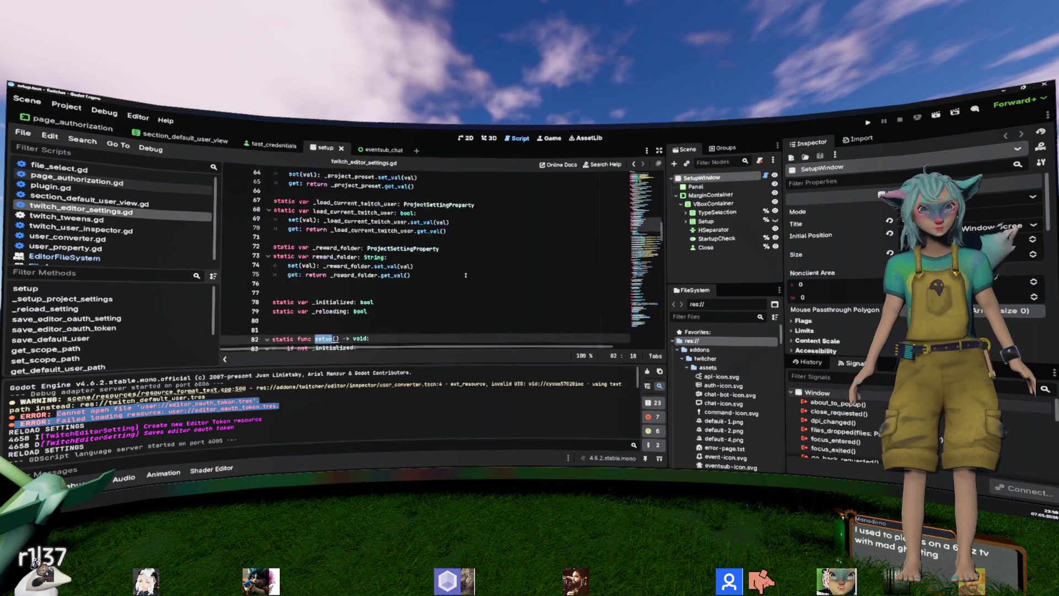
Step: Switch to plugin.gd and review its open_setup and generate_api functions
click(114, 193)
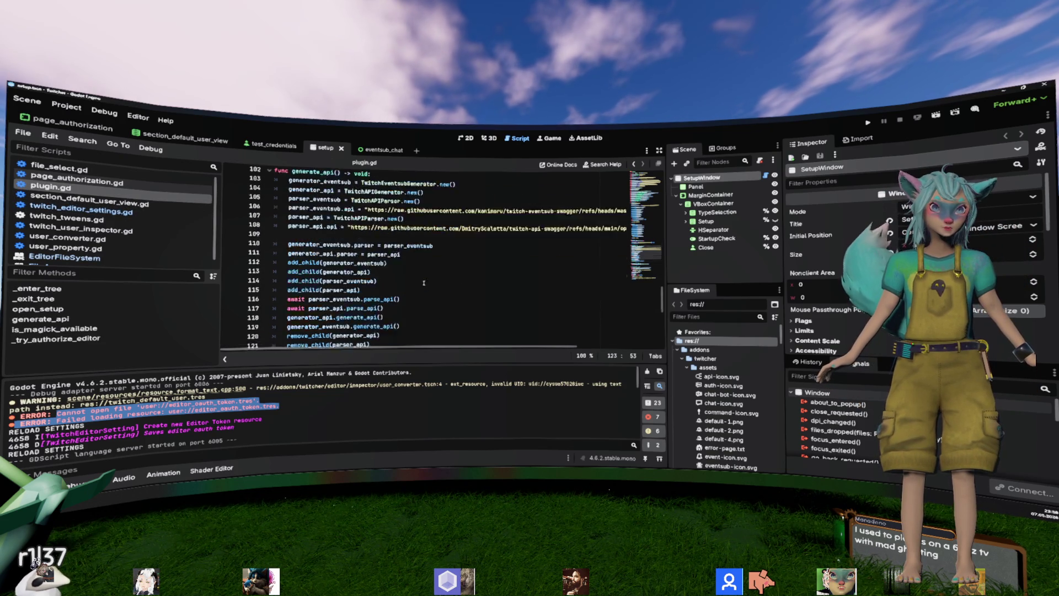
scroll(441, 259, up, 6)
click(475, 284)
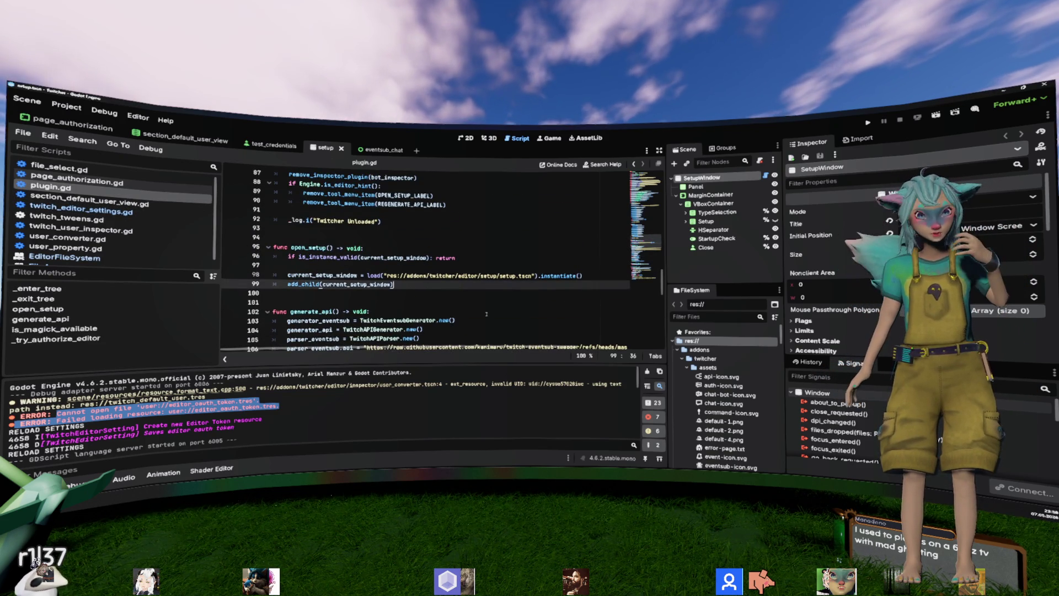
scroll(487, 314, down, 3)
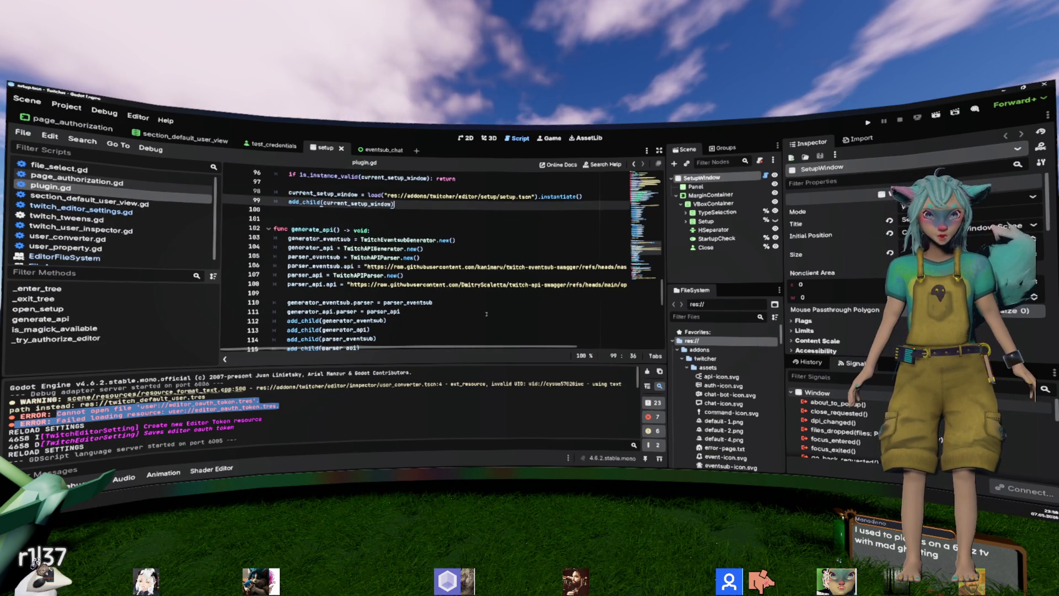
scroll(486, 313, down, 2)
scroll(486, 314, up, 4)
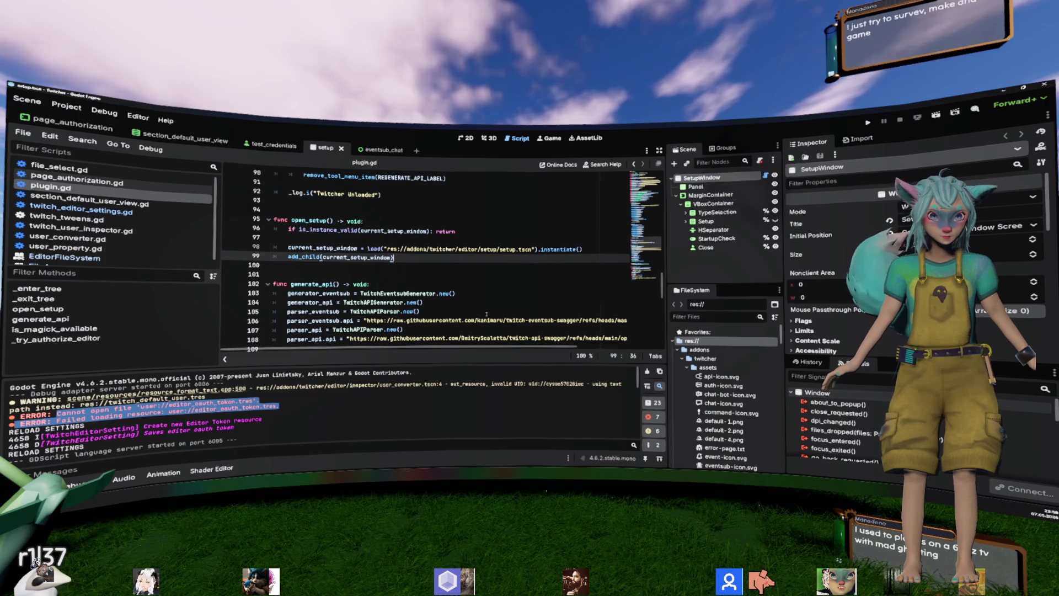
double_click(309, 283)
double_click(310, 220)
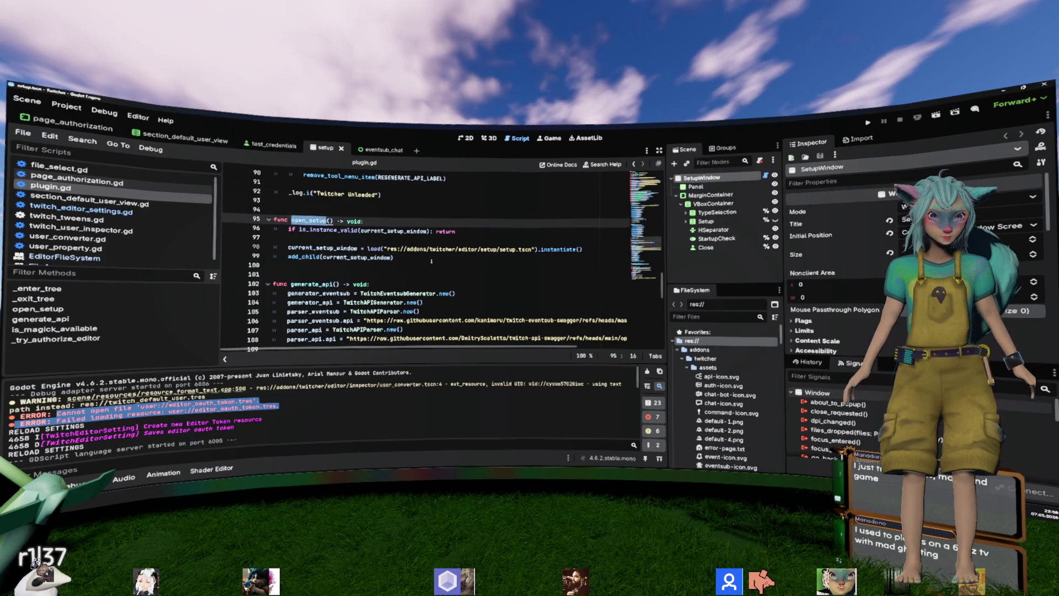
scroll(431, 261, up, 15)
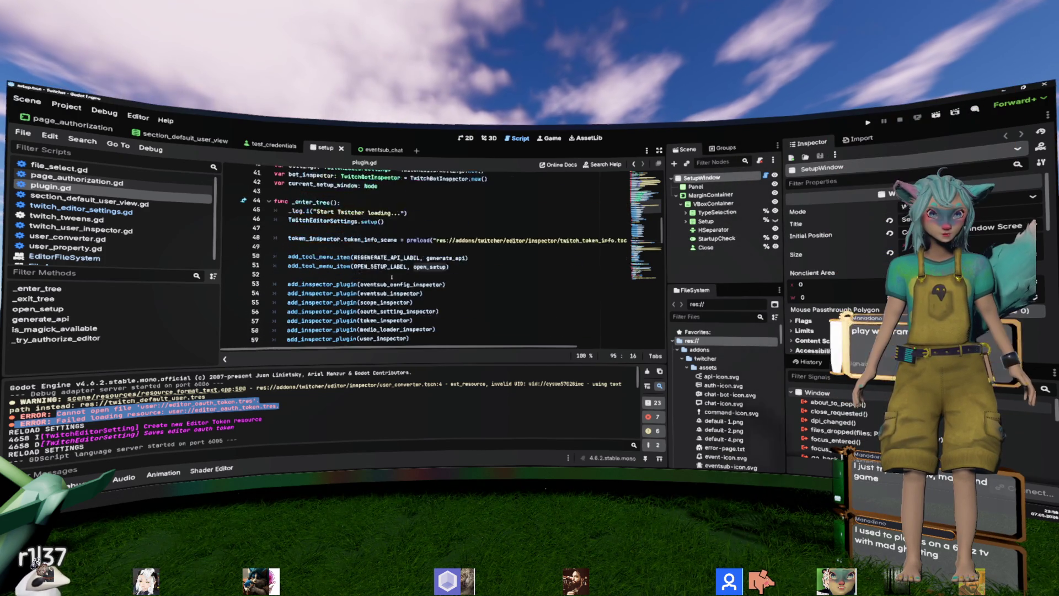
scroll(389, 259, up, 1)
drag(384, 239, 265, 228)
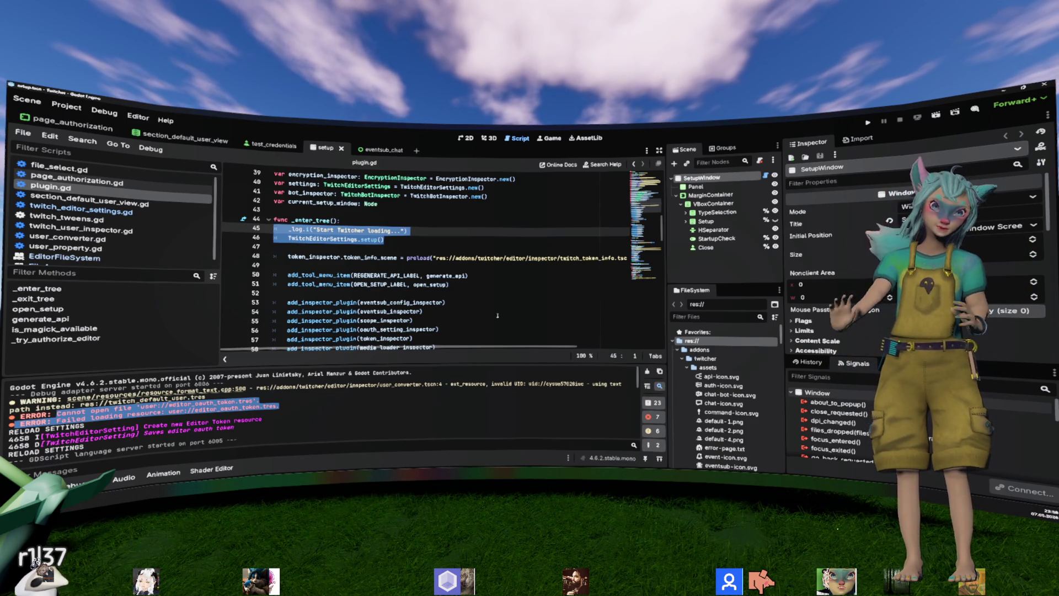
click(497, 315)
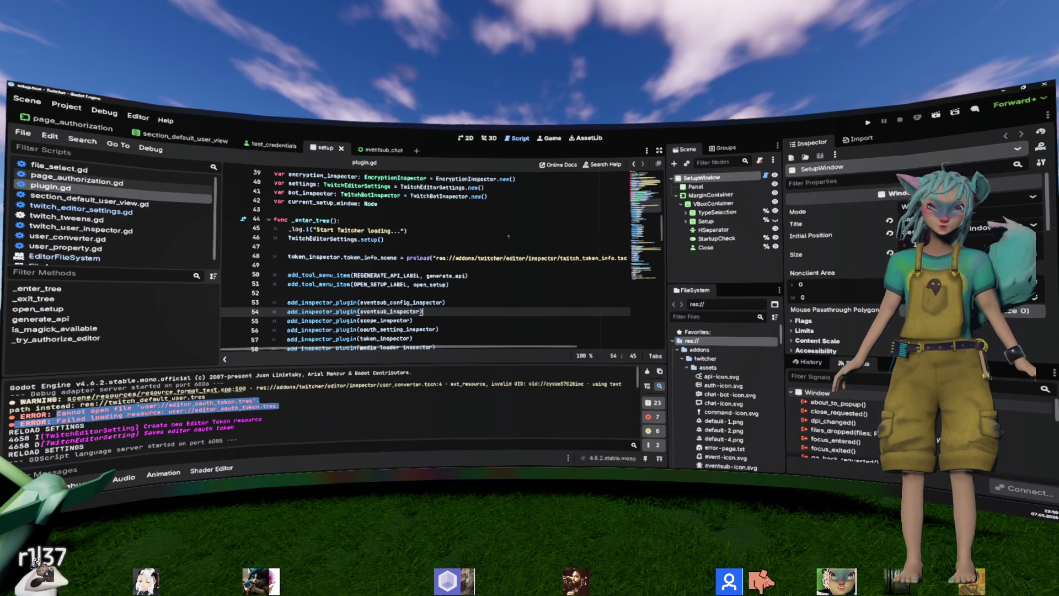
Step: Highlight the user_converter.tscn:4 reference in the output warning line
click(512, 258)
click(252, 401)
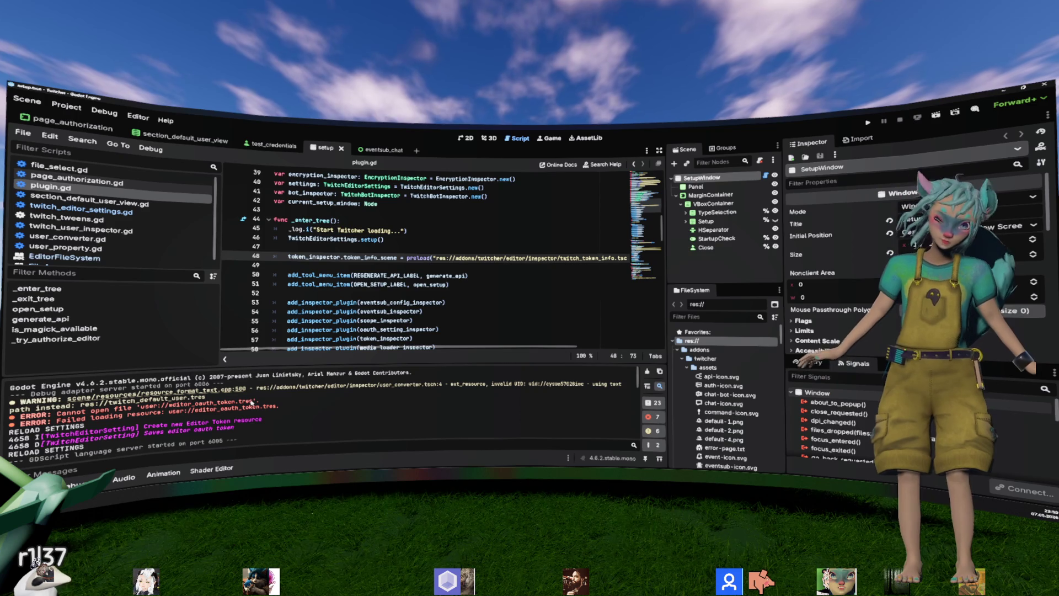
drag(378, 386, 442, 384)
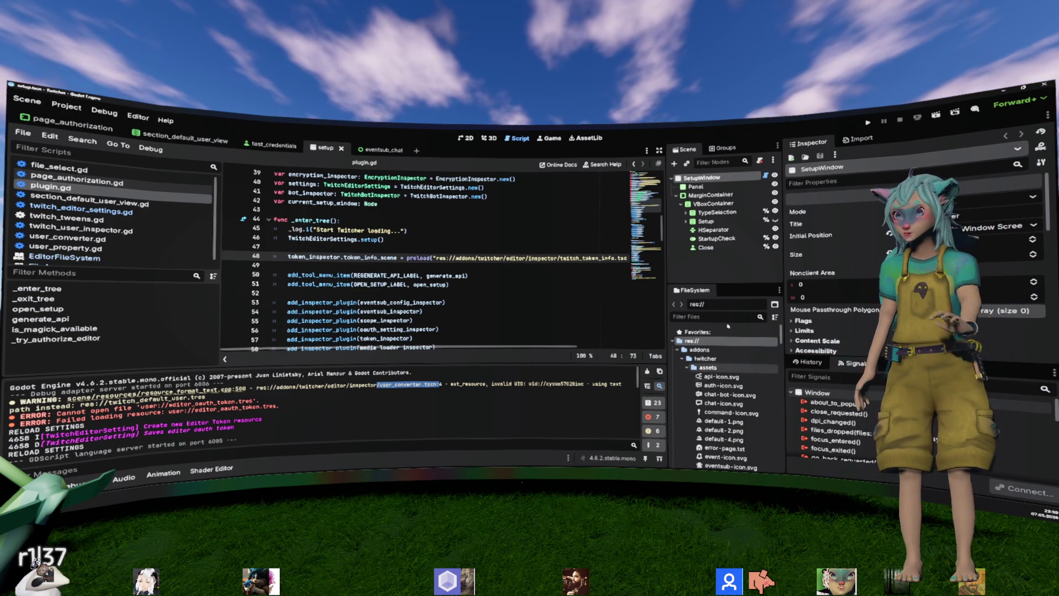
key(Up)
key(Up)
key(Up)
Step: Open the user_converter.tscn scene through Quick Open Scene, searching 'user_'
key(ctrl+shift+o)
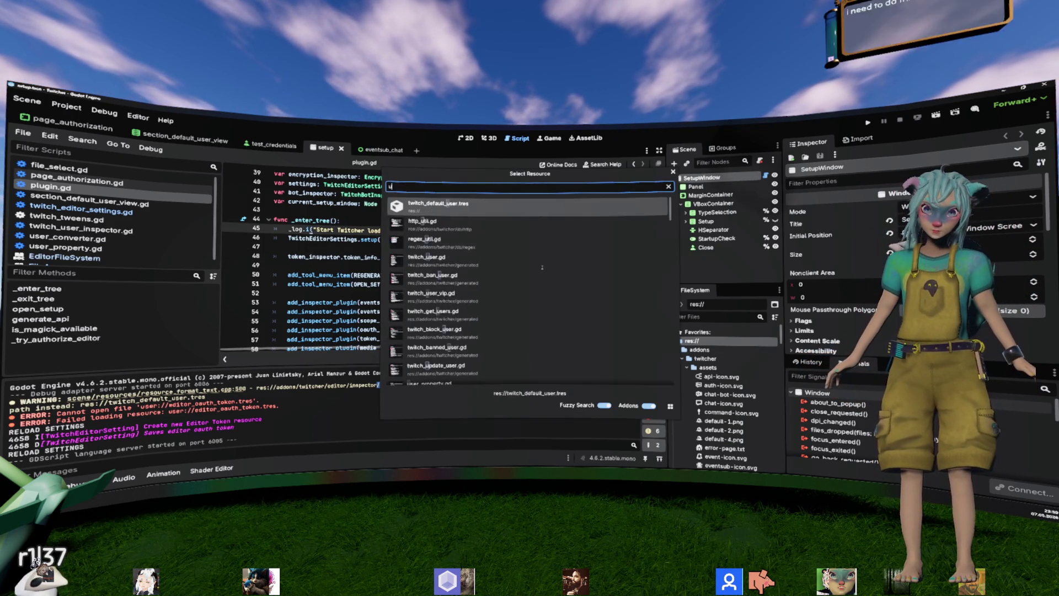
key(Escape)
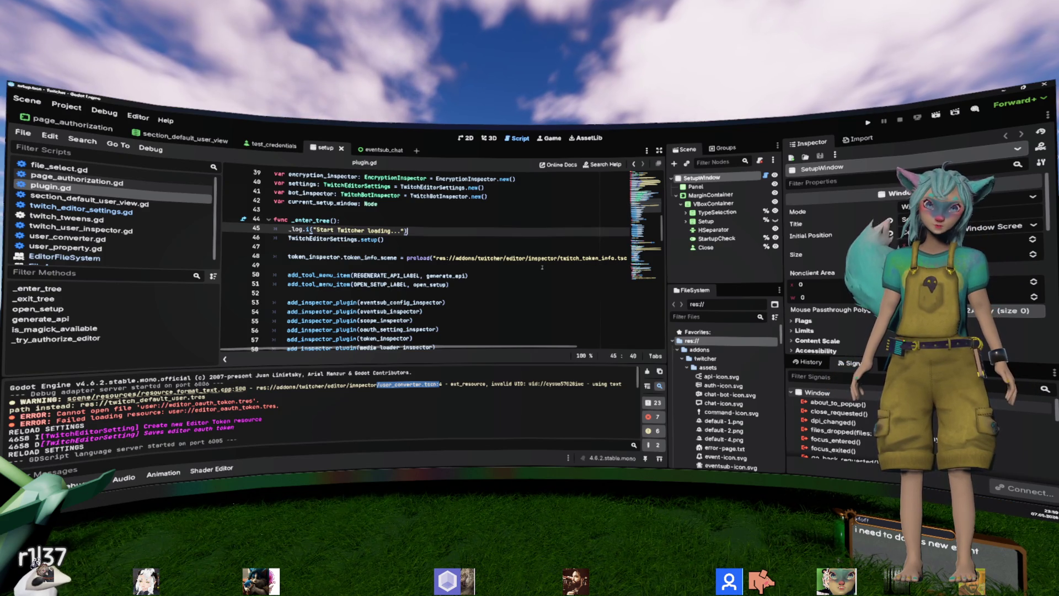
key(ctrl+shift+o)
text(user_)
key(Return)
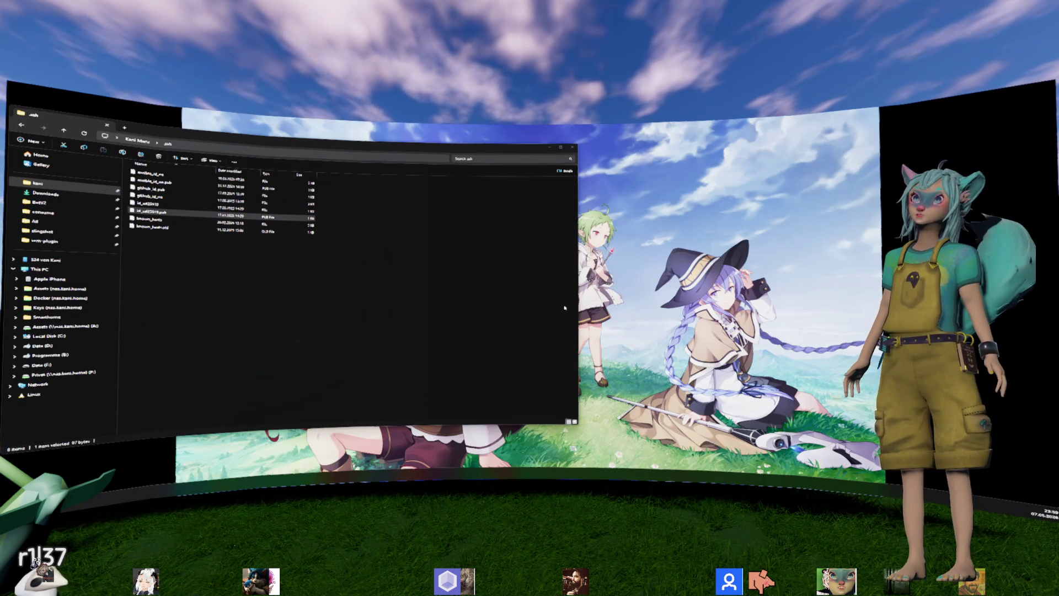
click(315, 279)
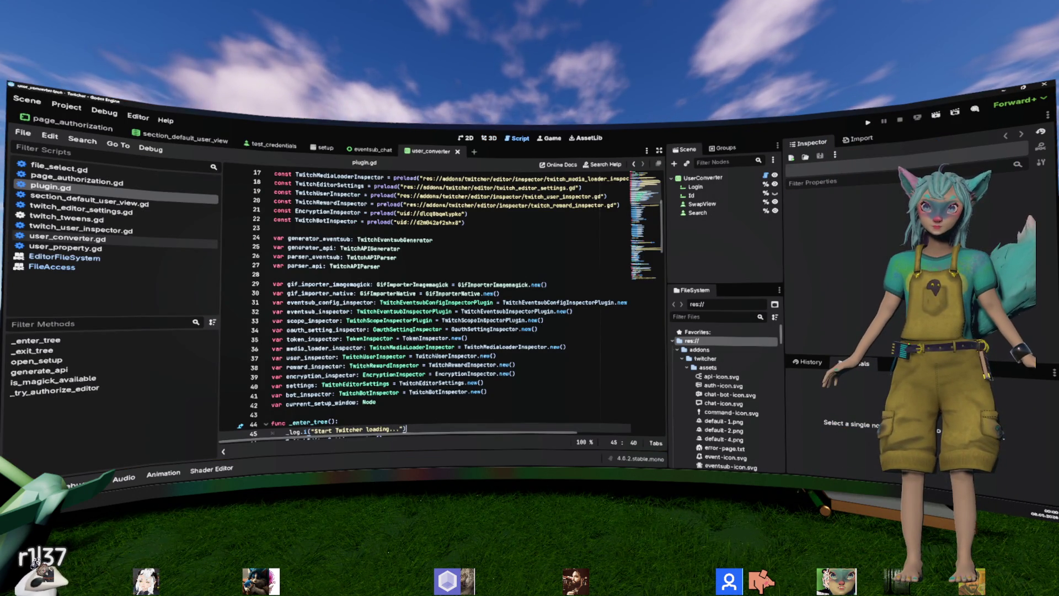
Step: Review the Twitcher tool menu code in plugin.gd's _enter_tree, then open the Project menu
mouse_move(484, 321)
click(455, 258)
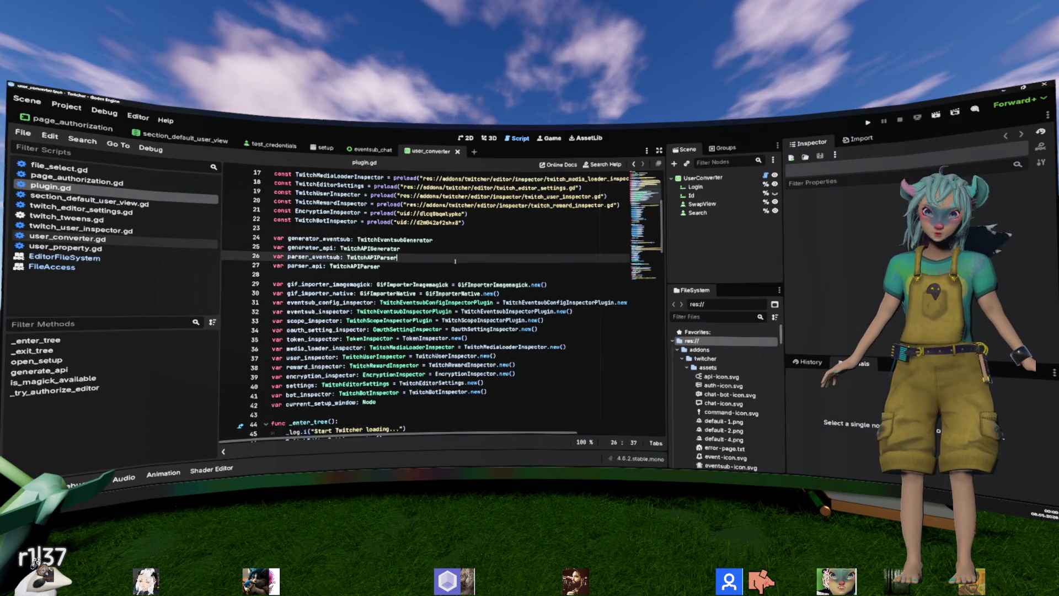
scroll(423, 246, down, 2)
middle_click(104, 267)
middle_click(105, 257)
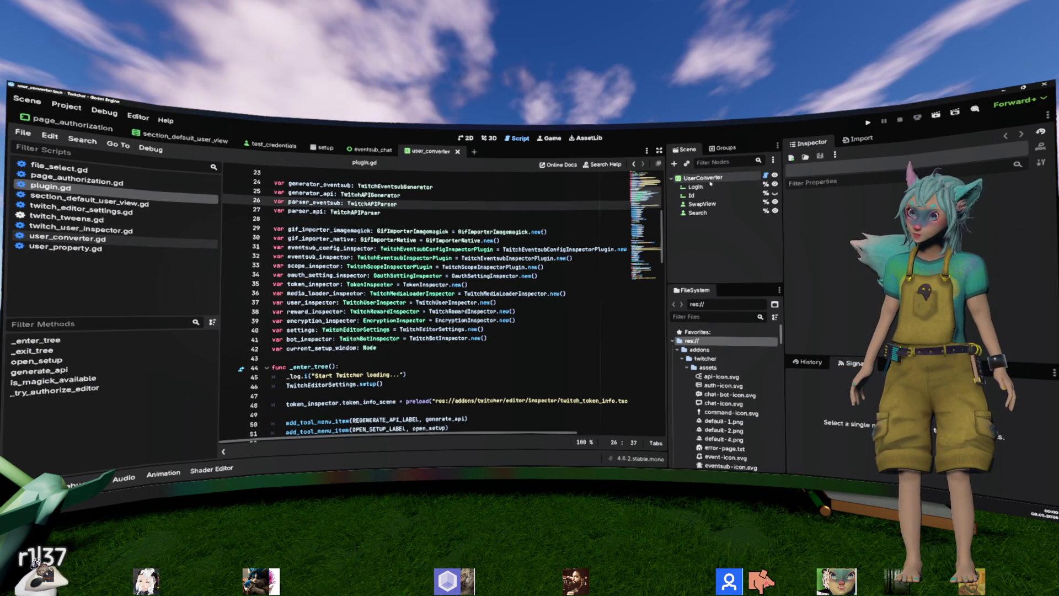
click(582, 347)
scroll(582, 341, down, 6)
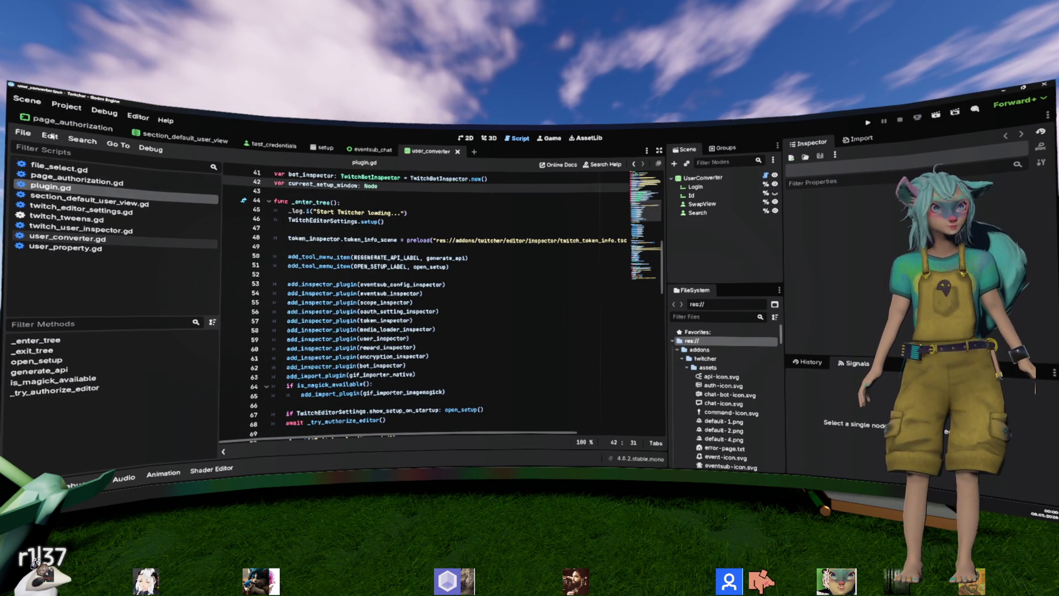
click(66, 105)
Step: In Twitcher Setup's Authorization page, switch off auto-loading the current user and close
mouse_move(116, 210)
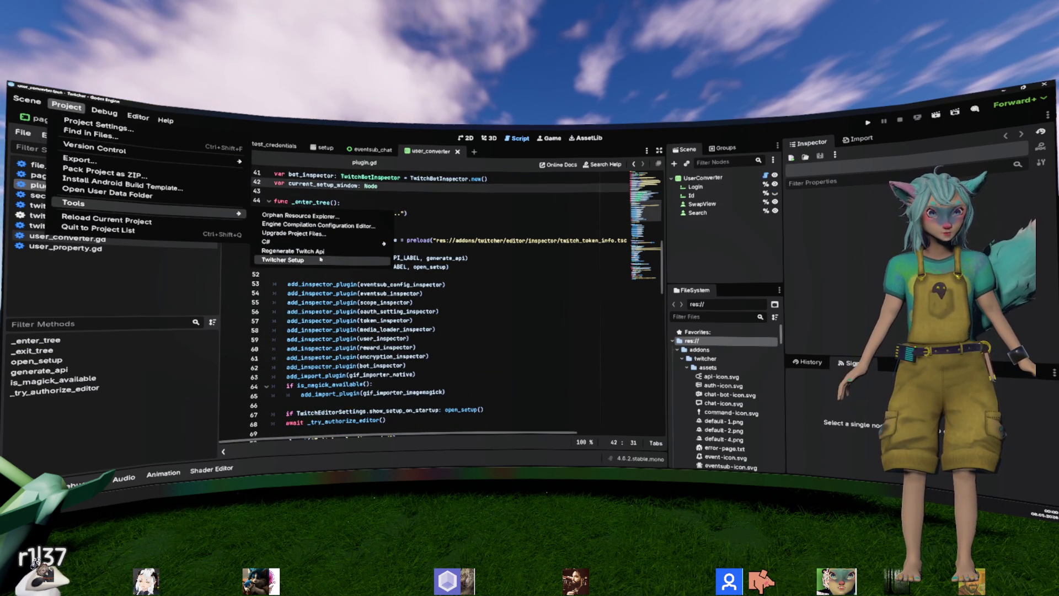
click(283, 260)
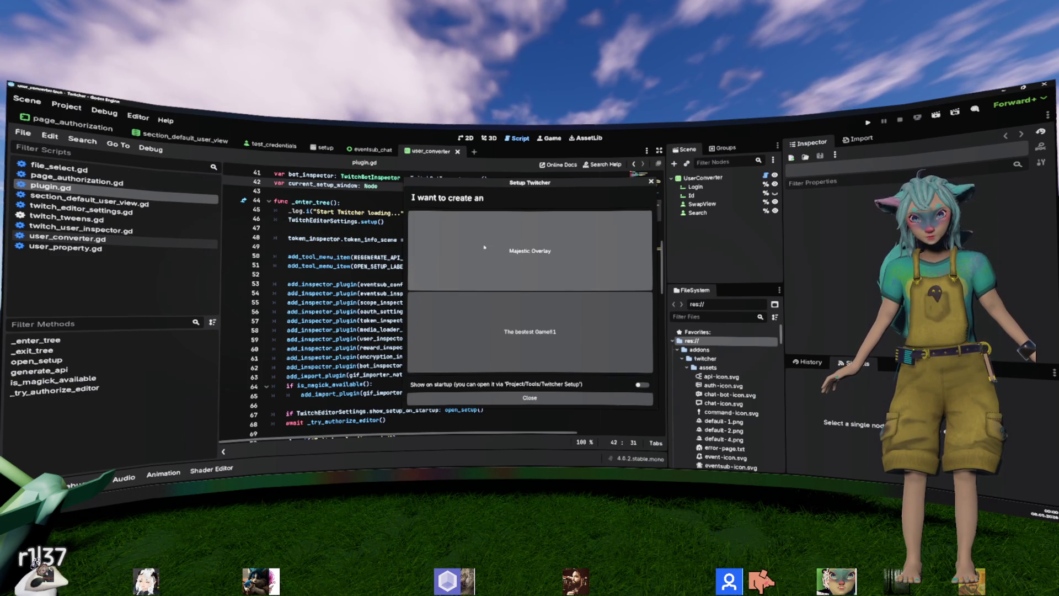
click(484, 247)
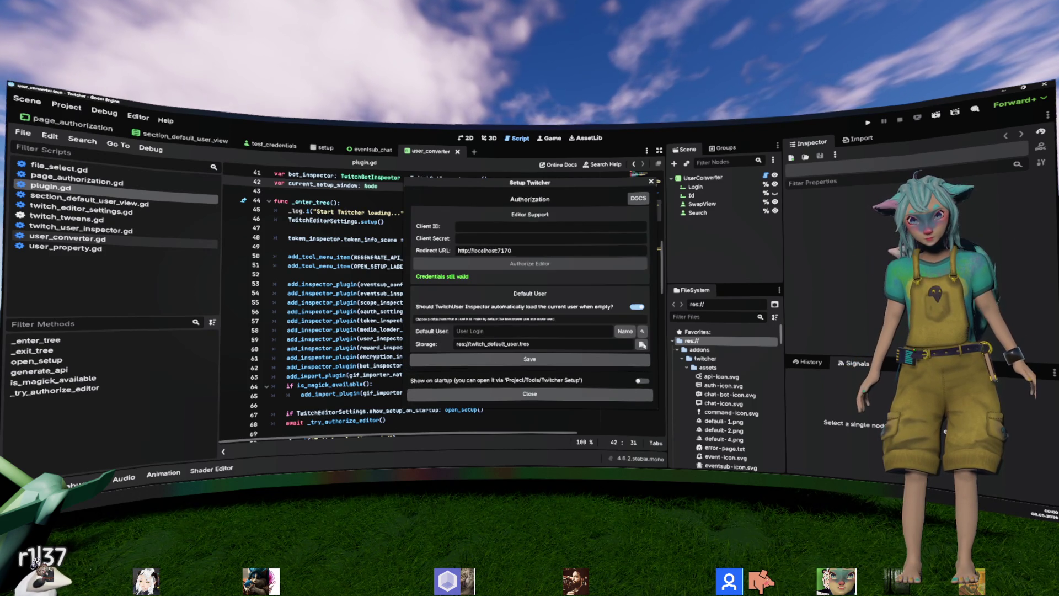
click(636, 307)
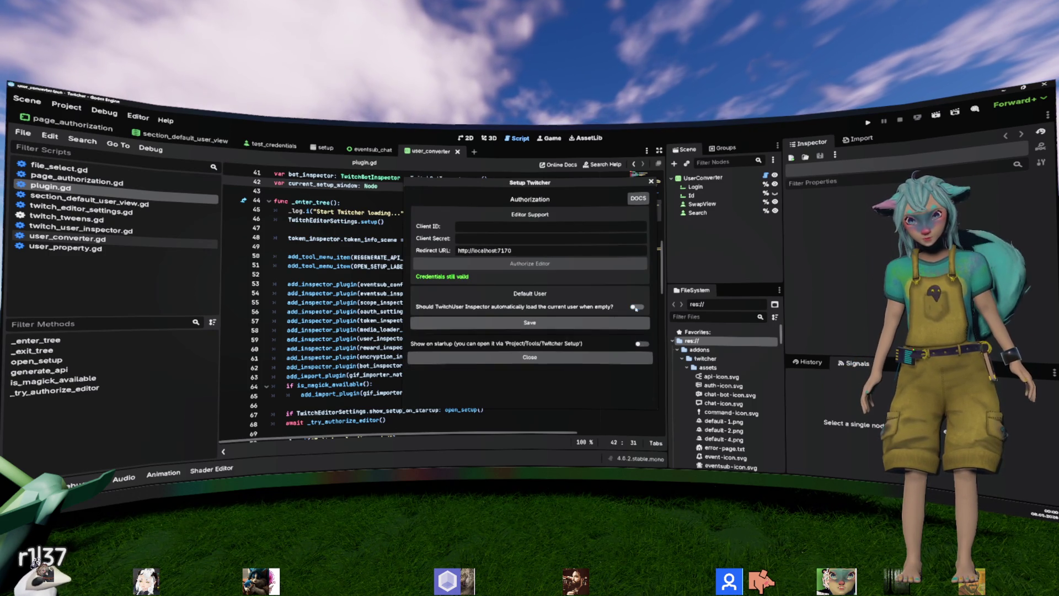
click(555, 358)
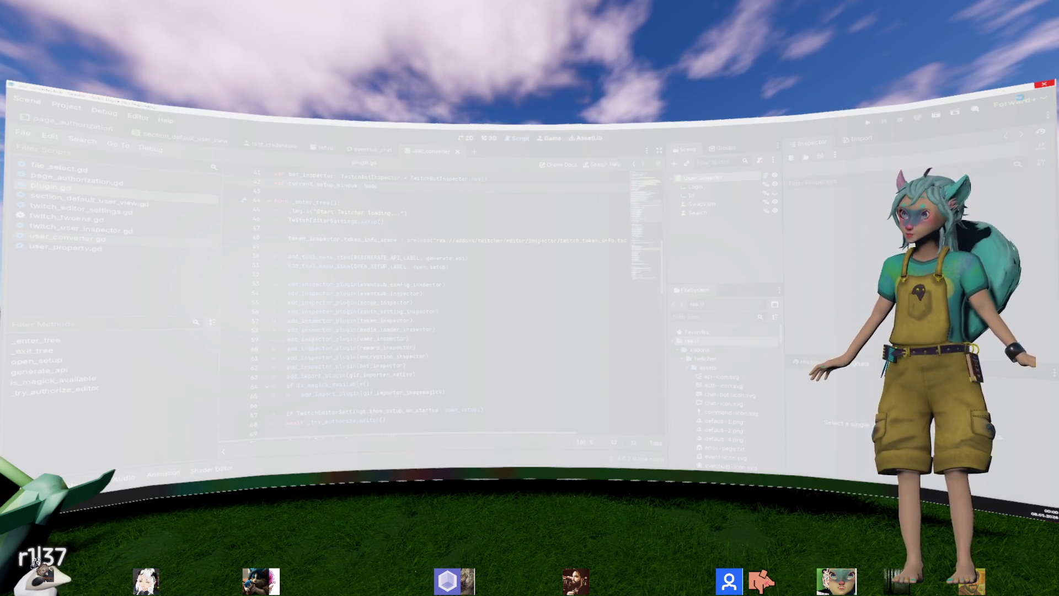
Step: Force-close the frozen Godot editor window from the not-responding dialog
click(431, 295)
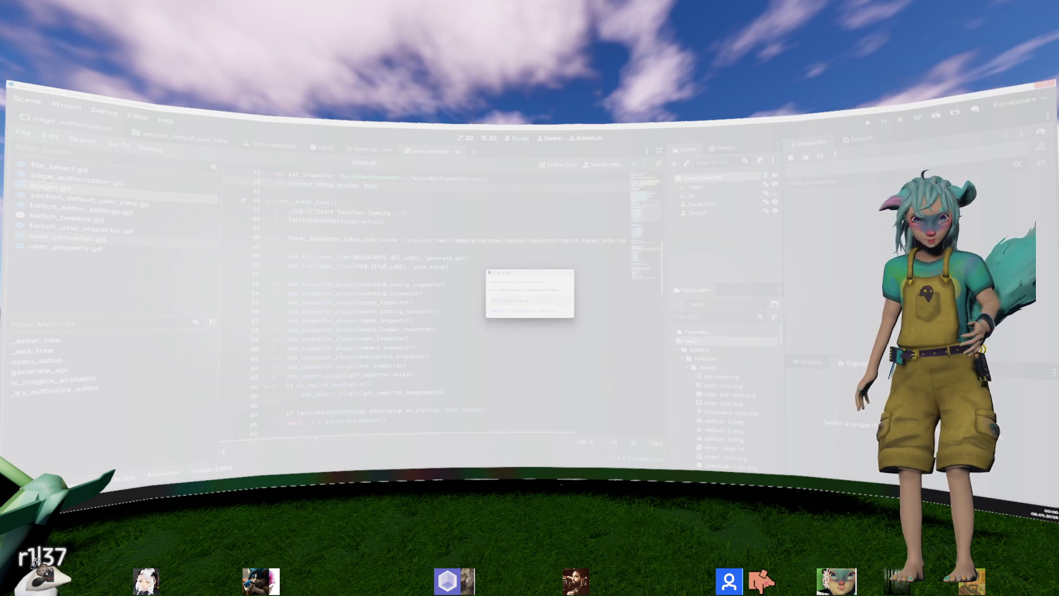
click(513, 301)
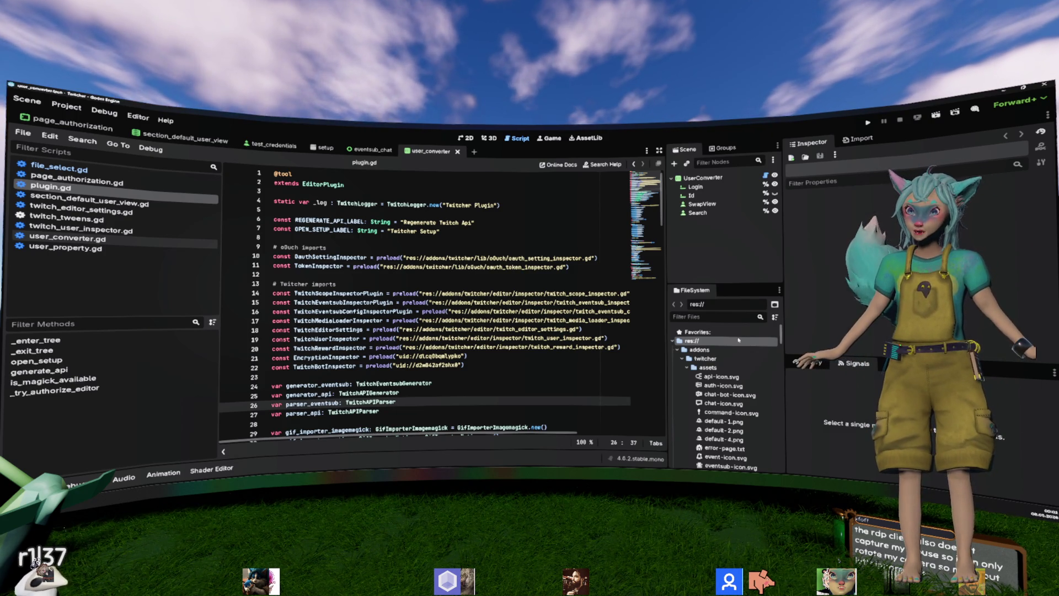
click(707, 179)
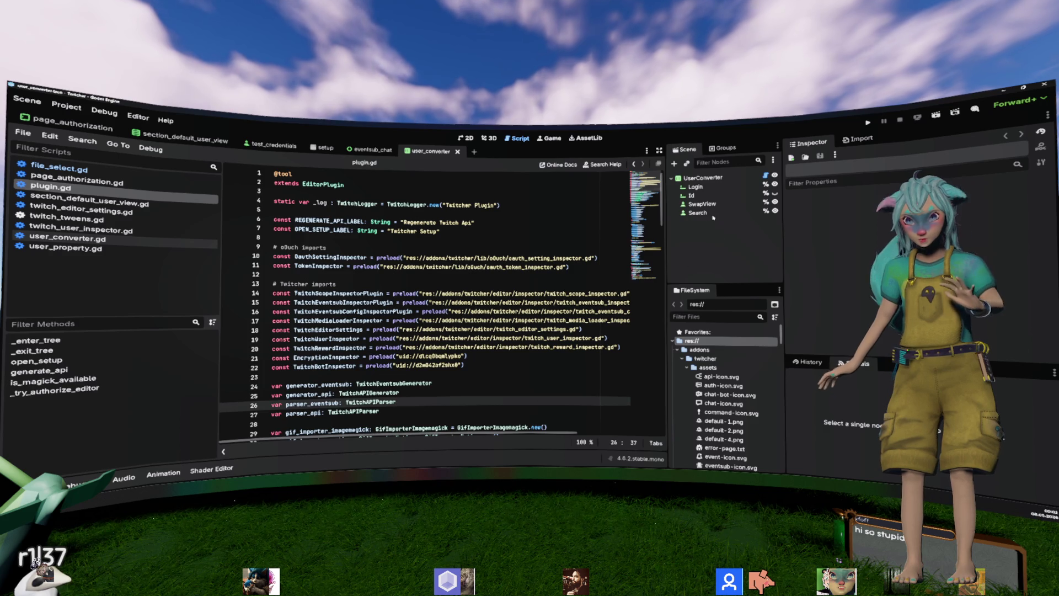
click(445, 276)
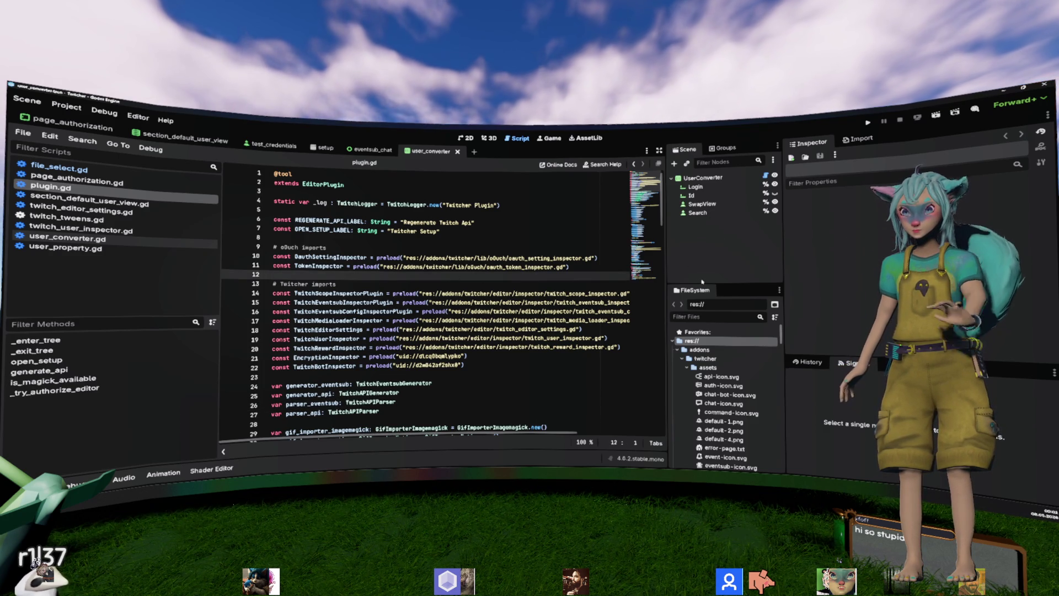
Step: Open user_converter.gd through the quick resource search for 'user_'
click(501, 294)
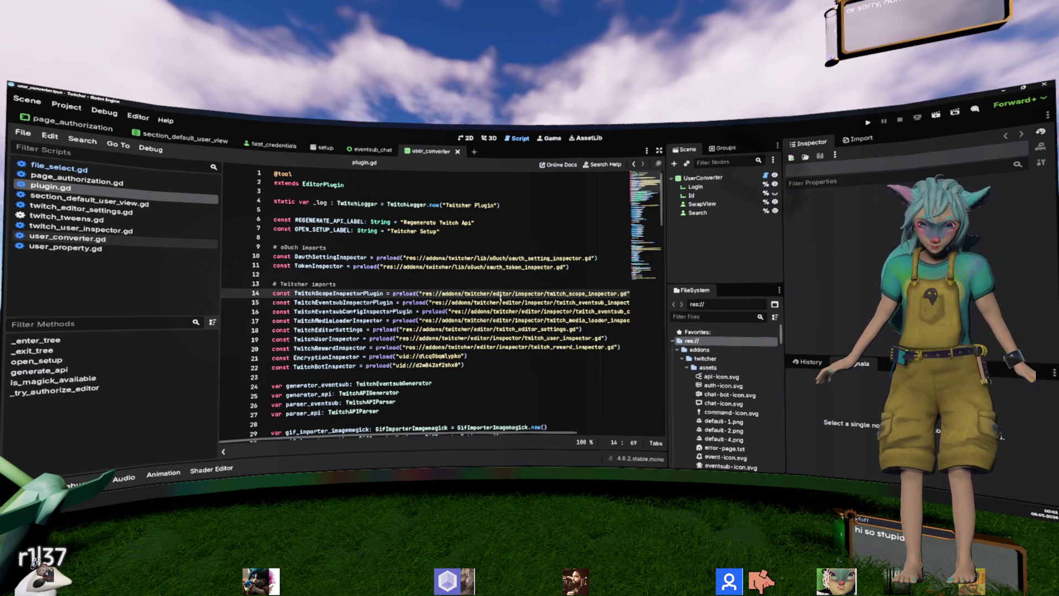
key(ctrl+shift+p)
text(plugin)
key(Return)
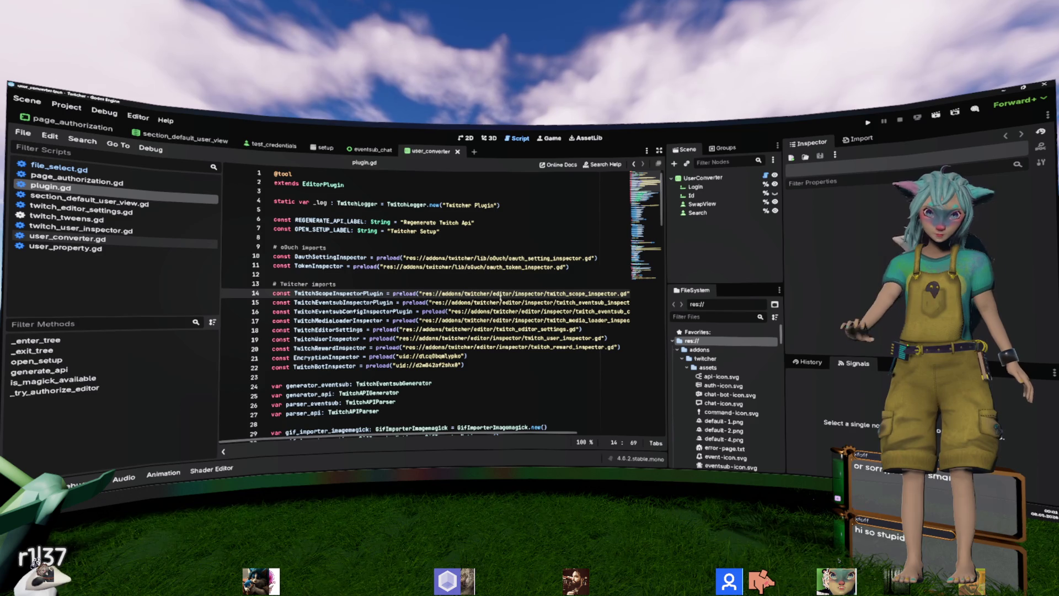
key(ctrl+shift+o)
text(use)
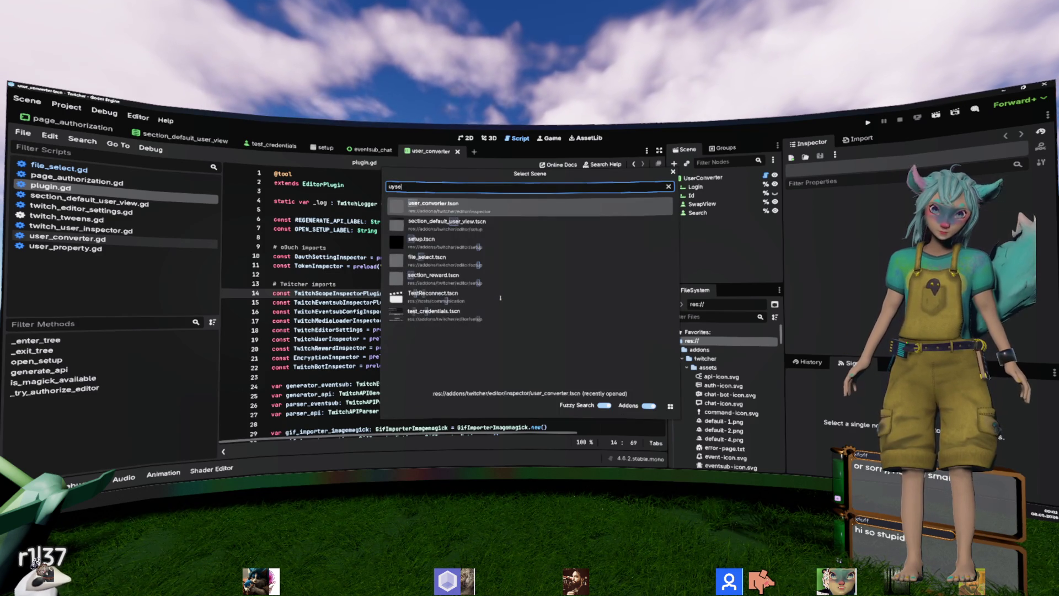
text(r_co)
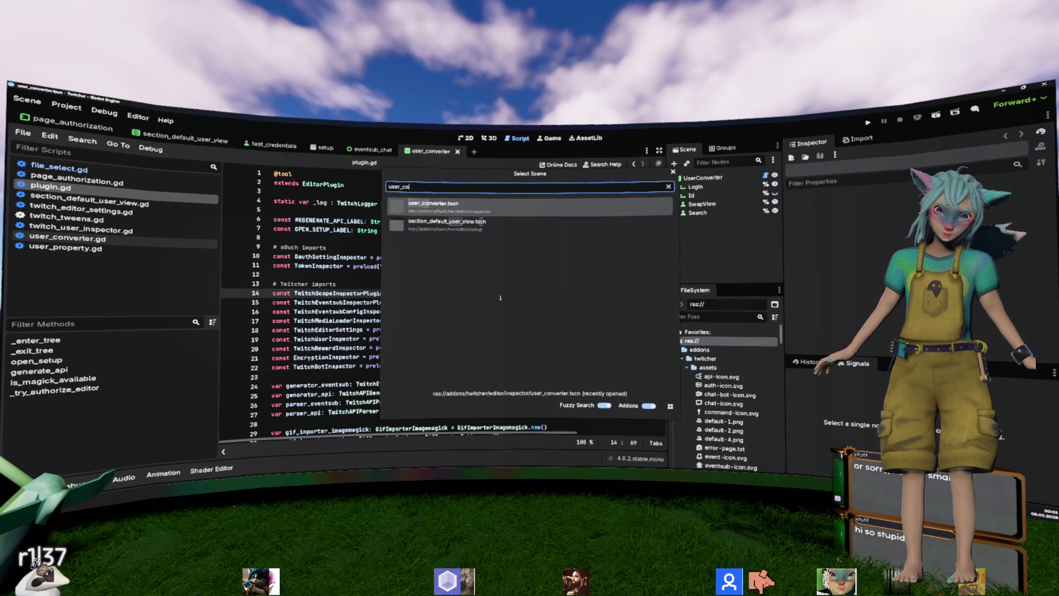
key(Escape)
key(alt+shift+o)
text(u)
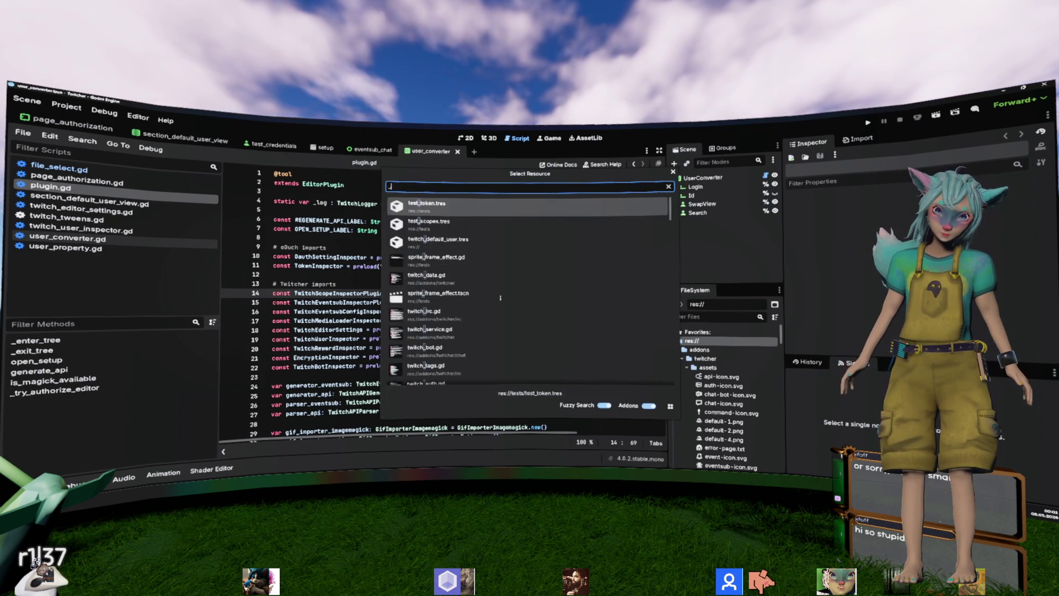
text(ser_)
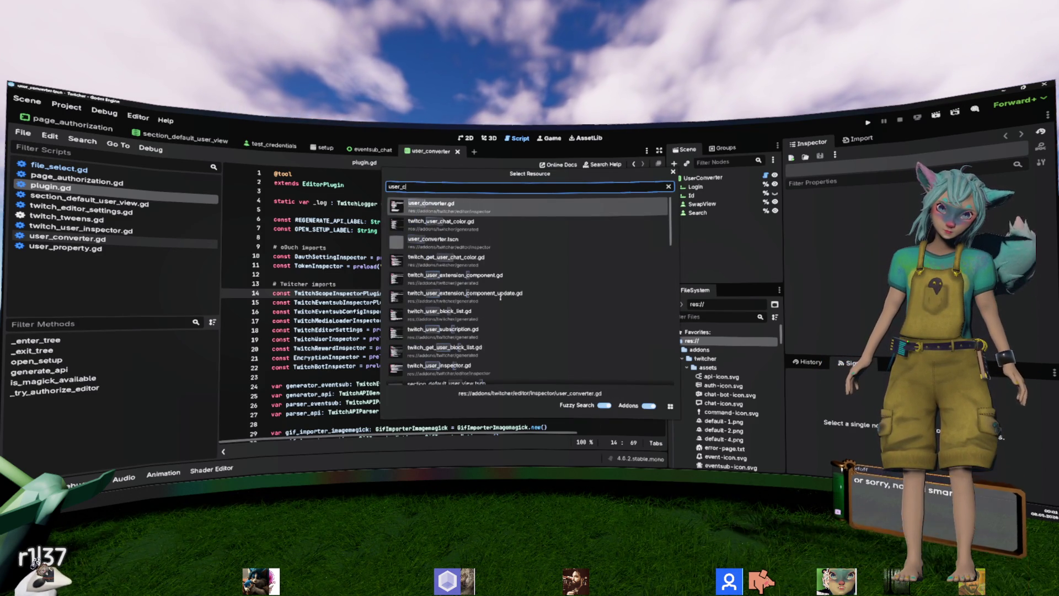
key(Down)
key(Down)
key(Return)
Step: Inspect _load_default_user's early-return condition and default_user assignment
scroll(501, 299, up, 20)
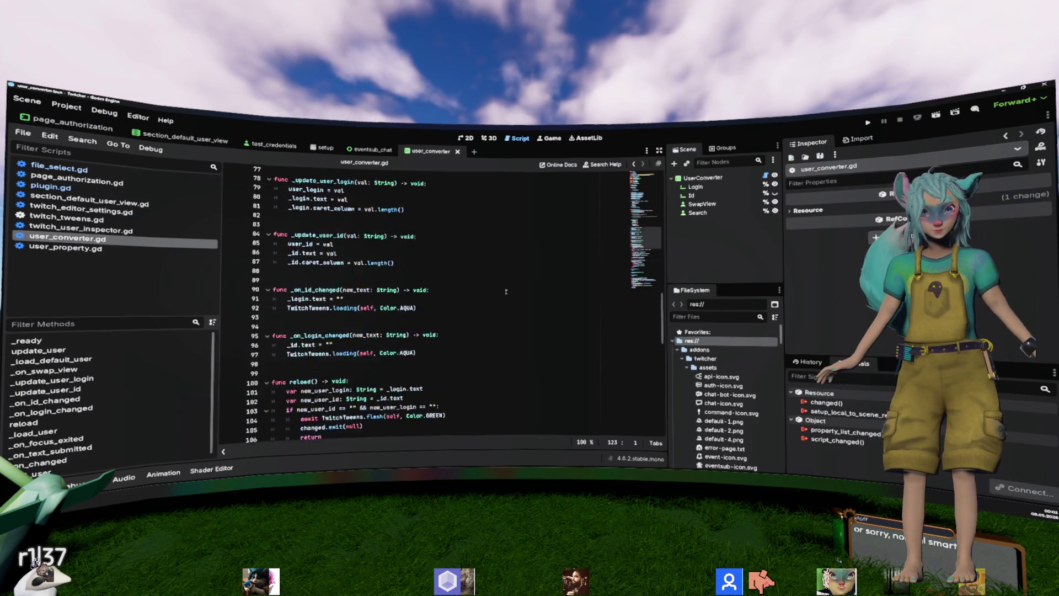
scroll(505, 292, down, 2)
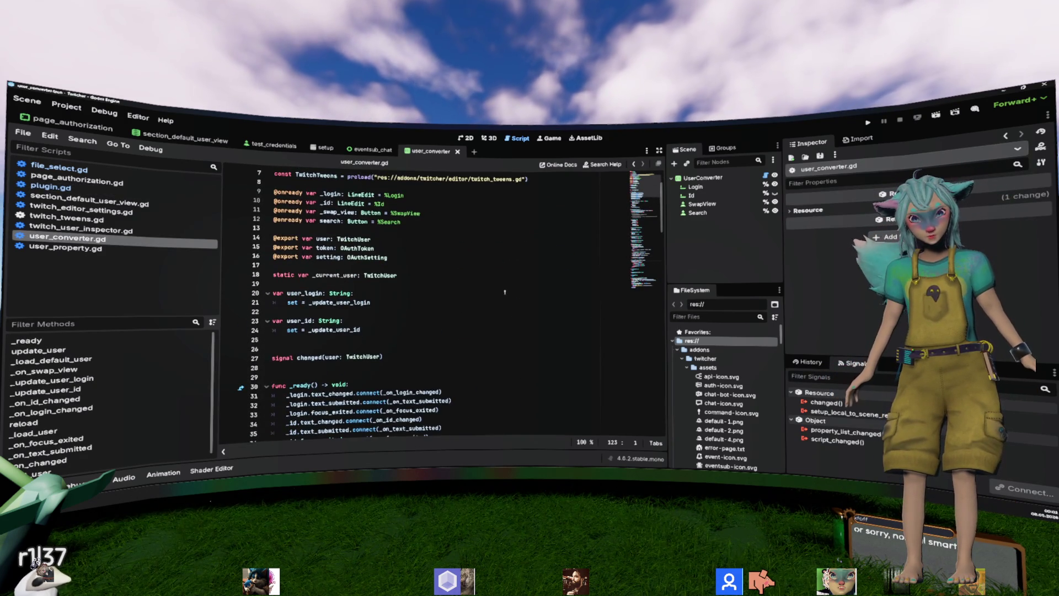
scroll(505, 292, down, 6)
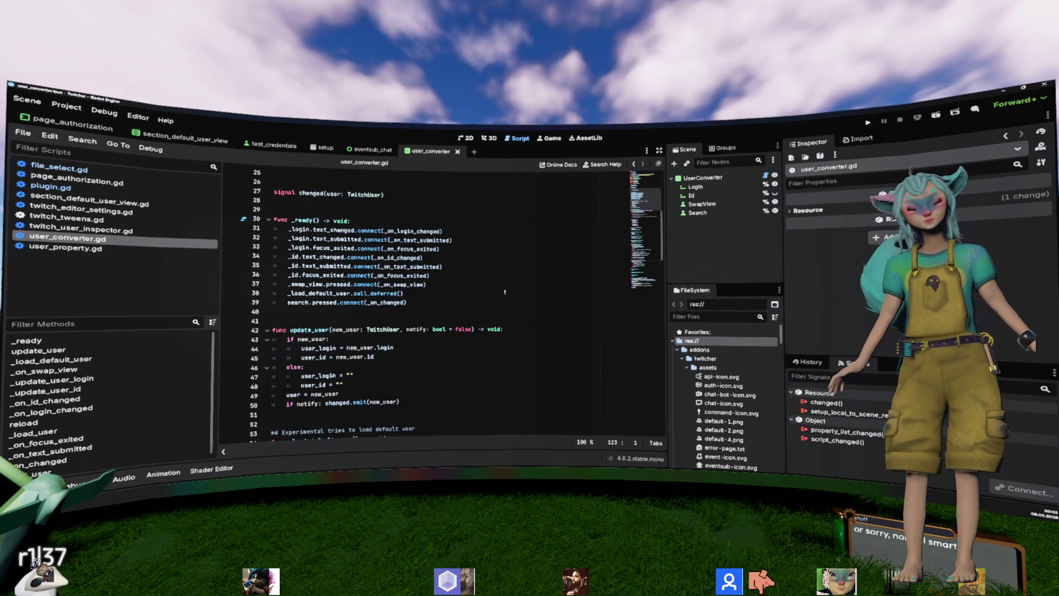
scroll(505, 292, down, 3)
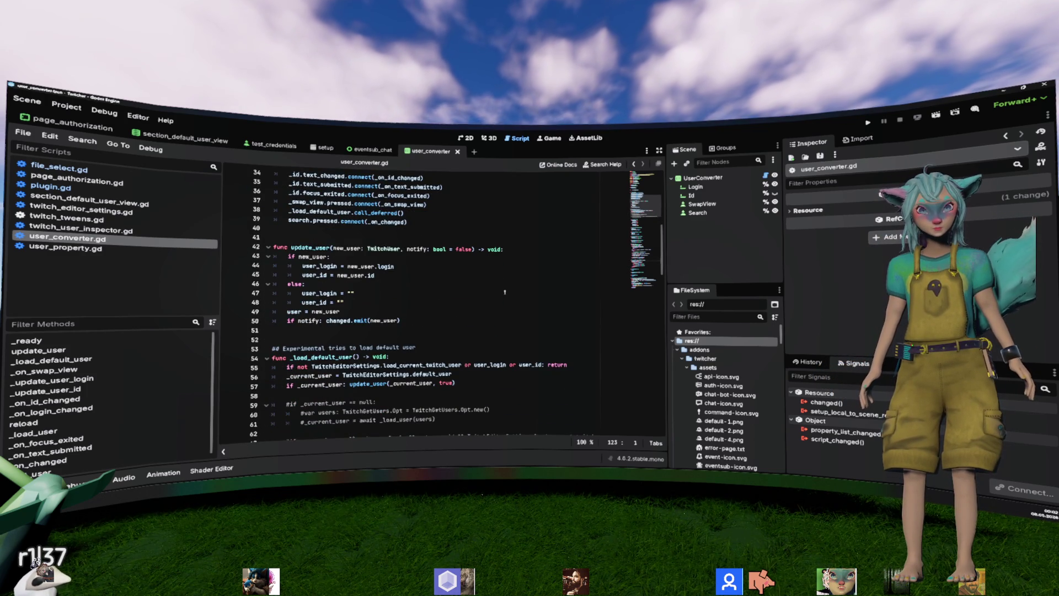
scroll(498, 299, down, 3)
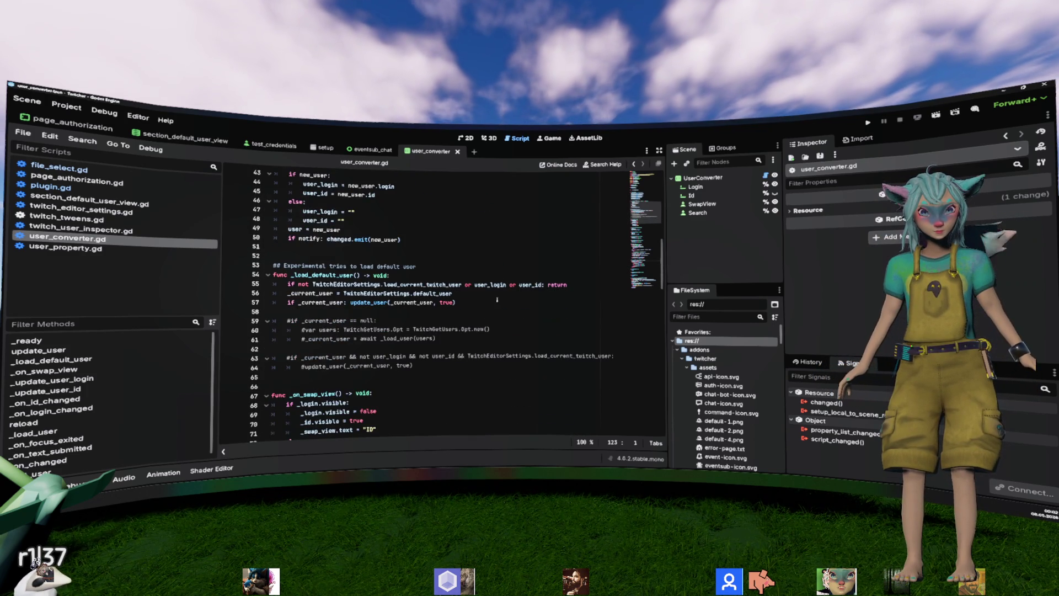
double_click(327, 275)
drag(574, 283, 286, 284)
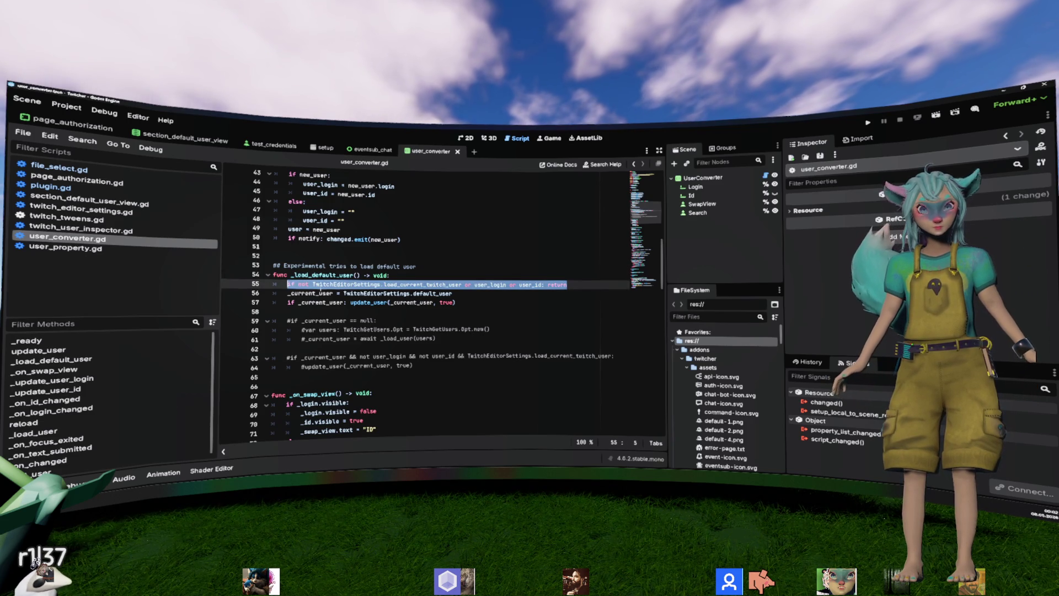
click(340, 293)
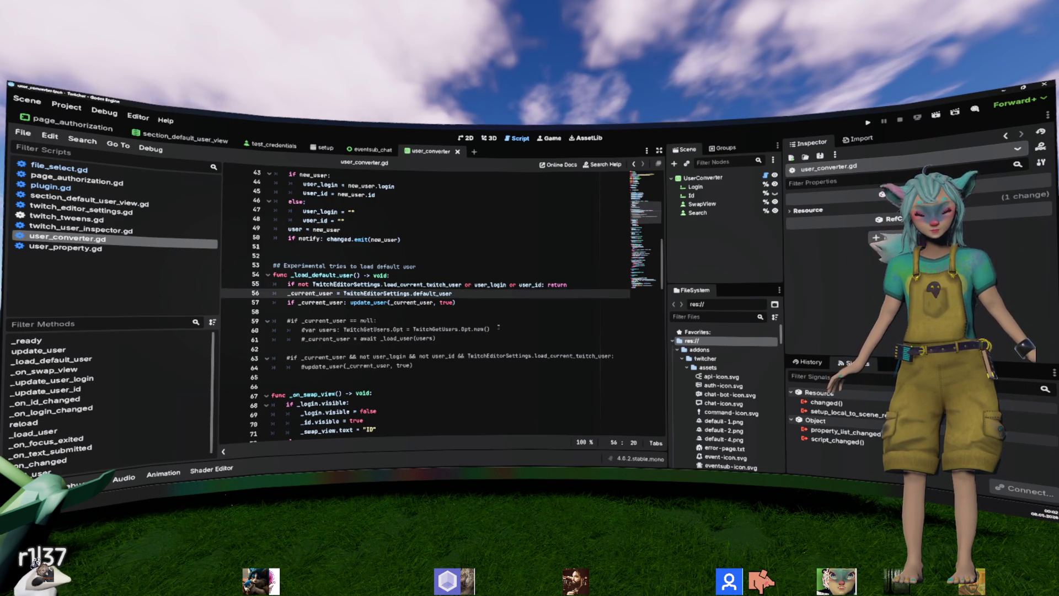
Step: Read further down the script, checking the reload calls in _on_focus_exited and _on_changed
scroll(498, 327, down, 7)
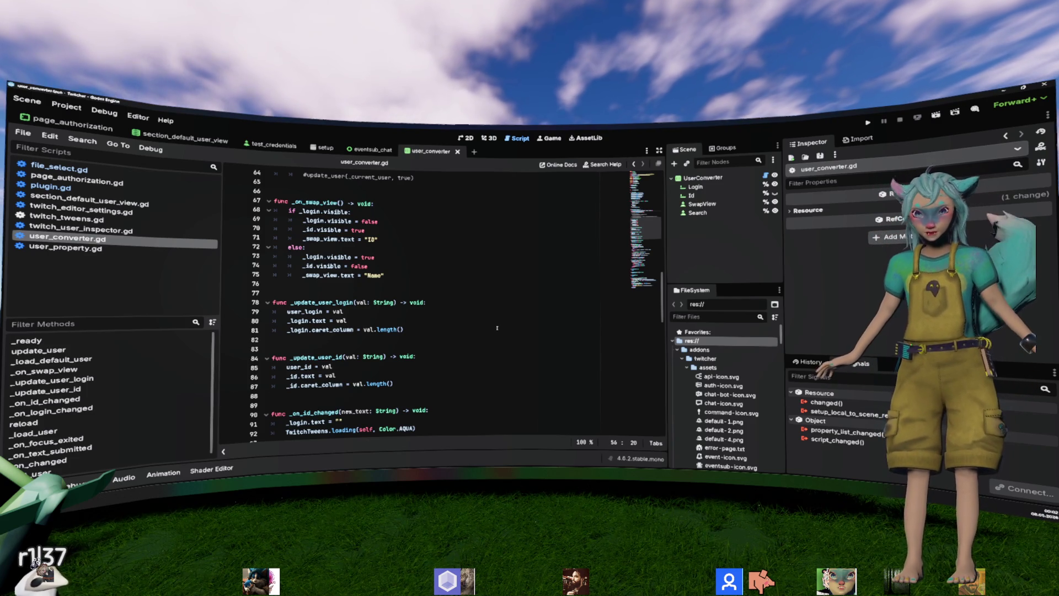
scroll(497, 328, down, 2)
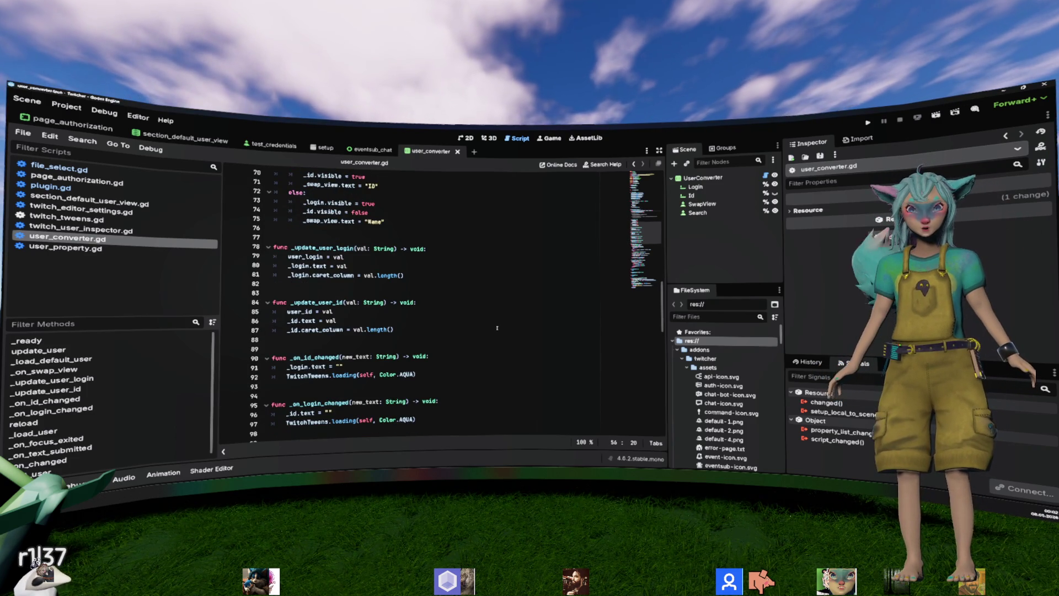
scroll(482, 302, down, 3)
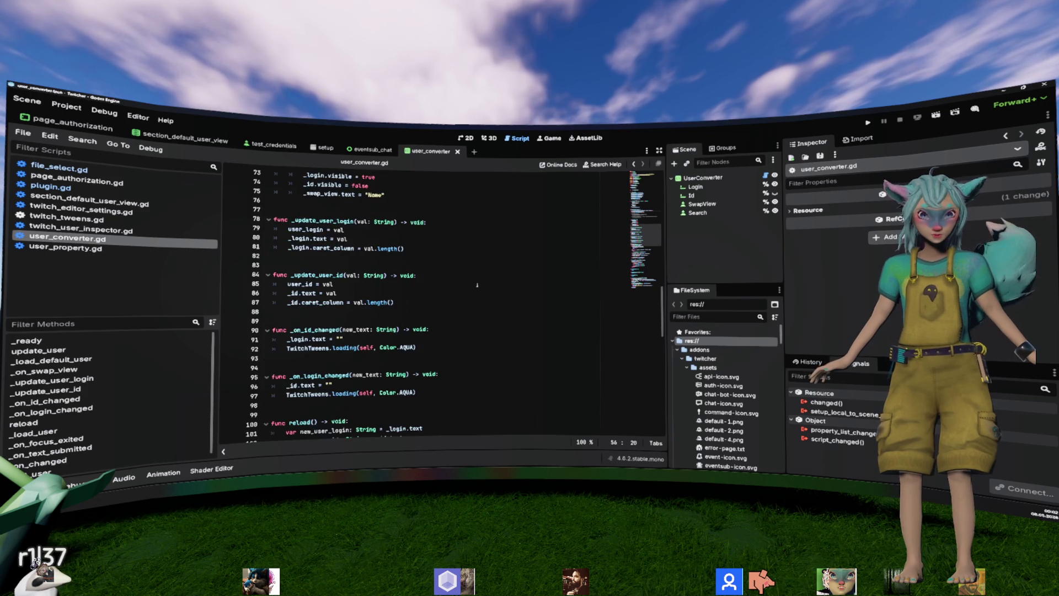
scroll(472, 280, down, 1)
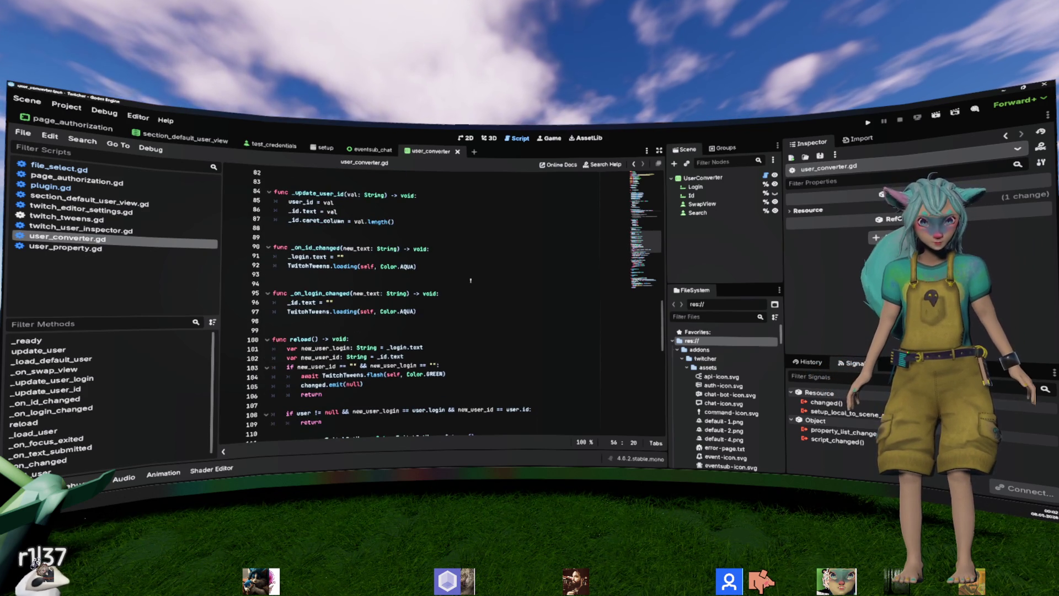
scroll(471, 280, down, 4)
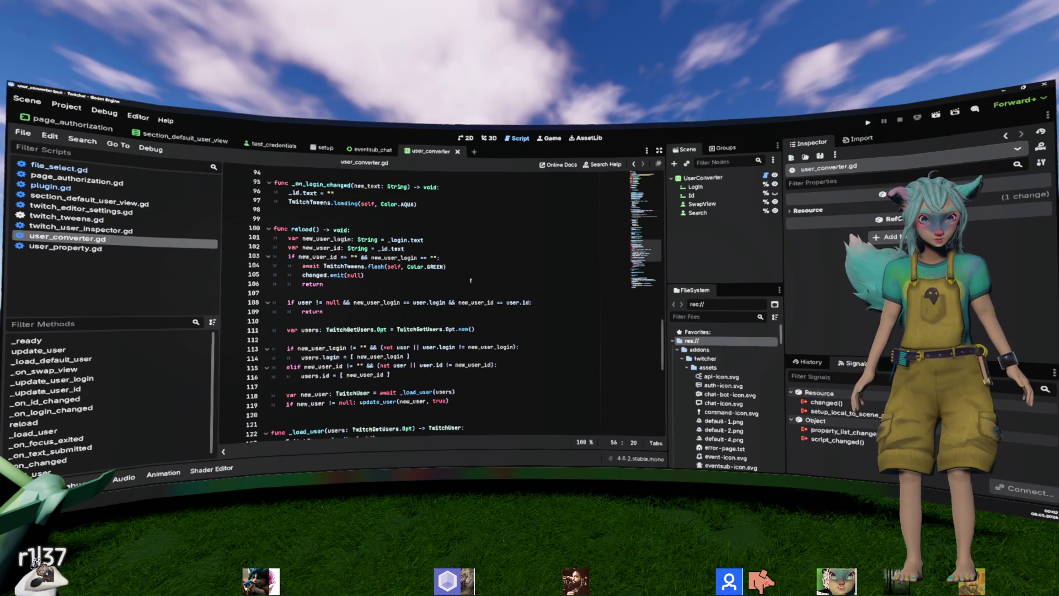
scroll(470, 281, down, 1)
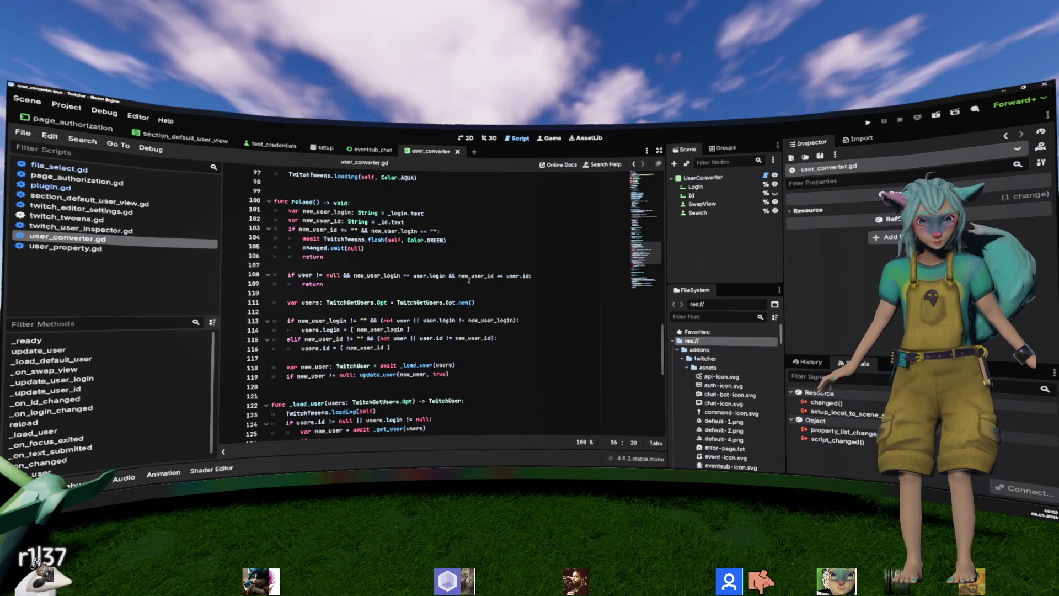
scroll(469, 280, down, 10)
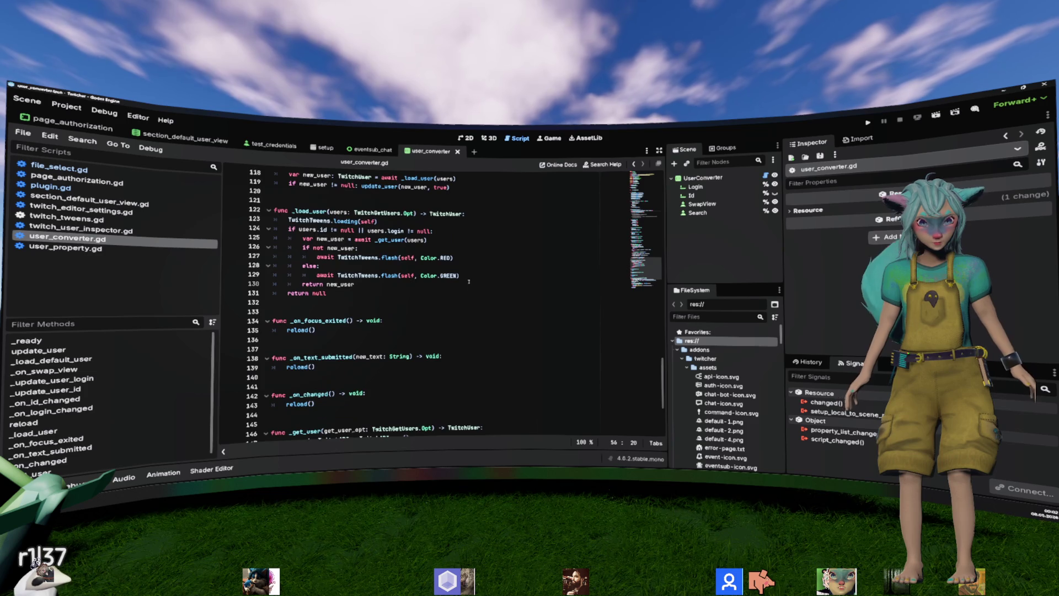
scroll(469, 282, down, 1)
scroll(469, 281, up, 4)
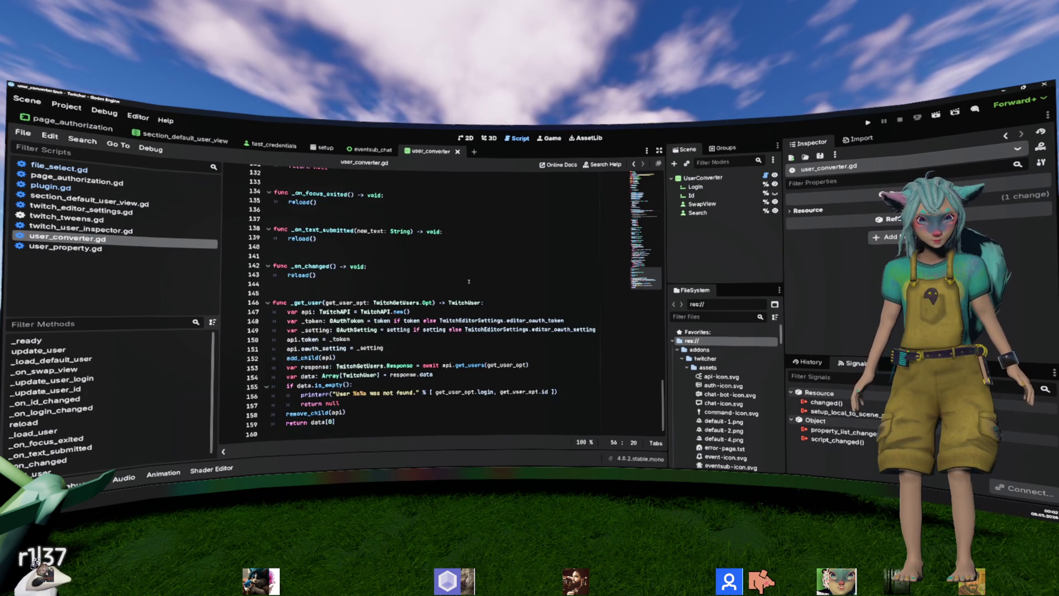
scroll(469, 282, down, 2)
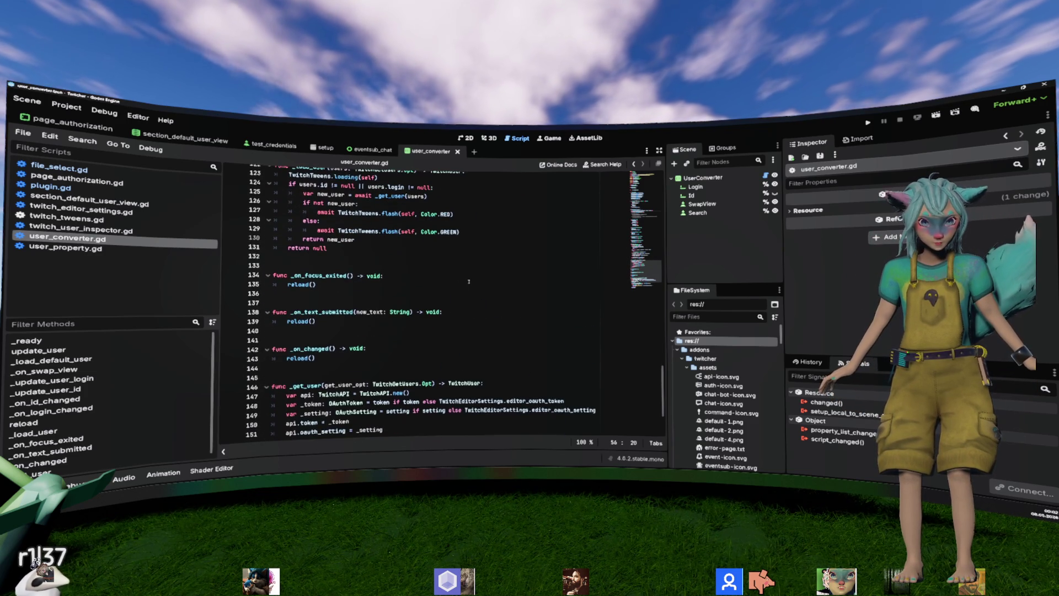
click(303, 286)
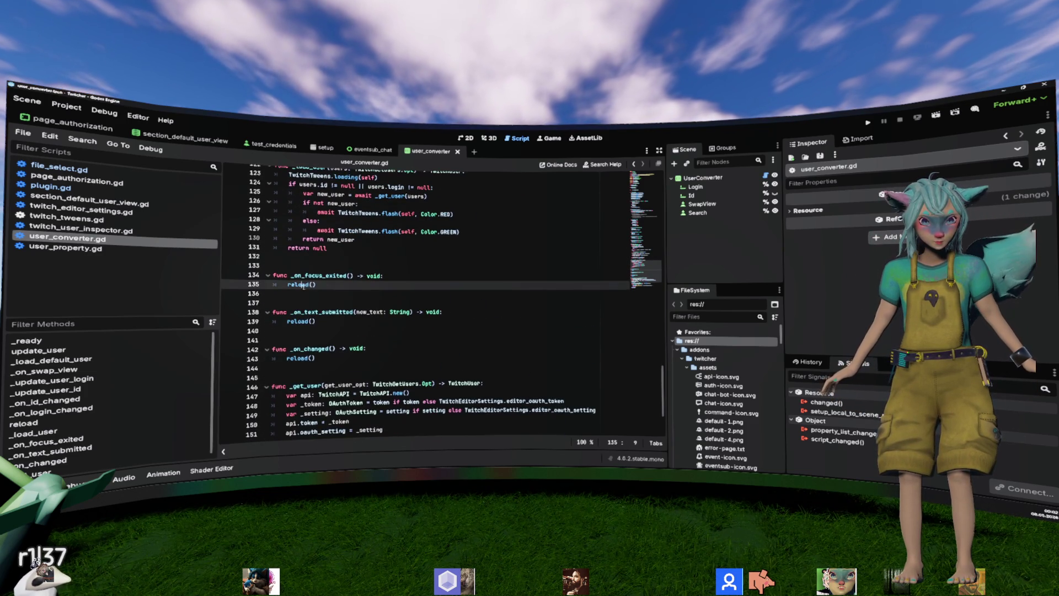
click(300, 359)
scroll(351, 299, up, 18)
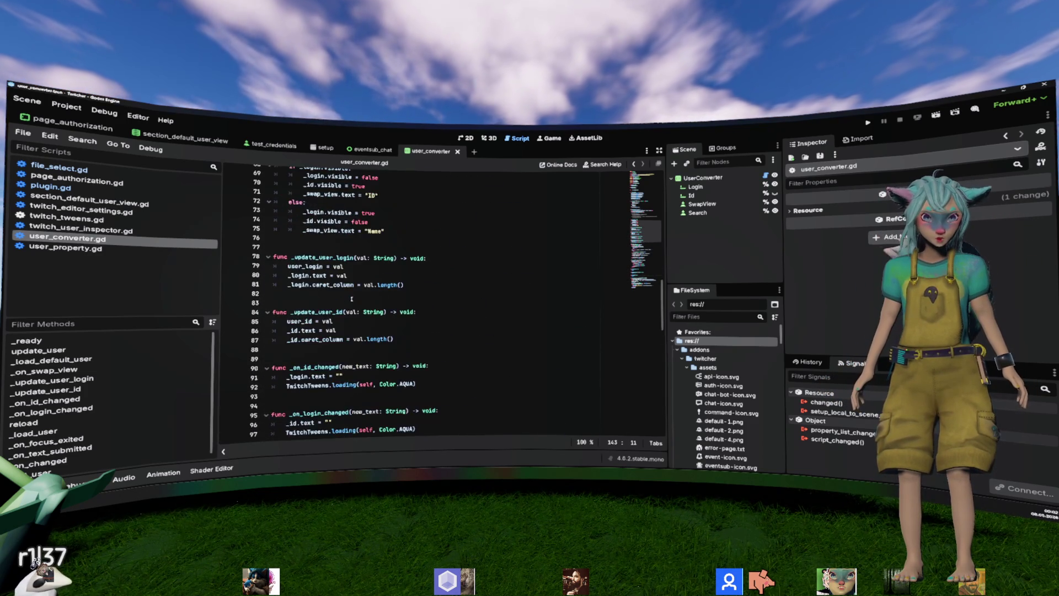
scroll(352, 299, down, 9)
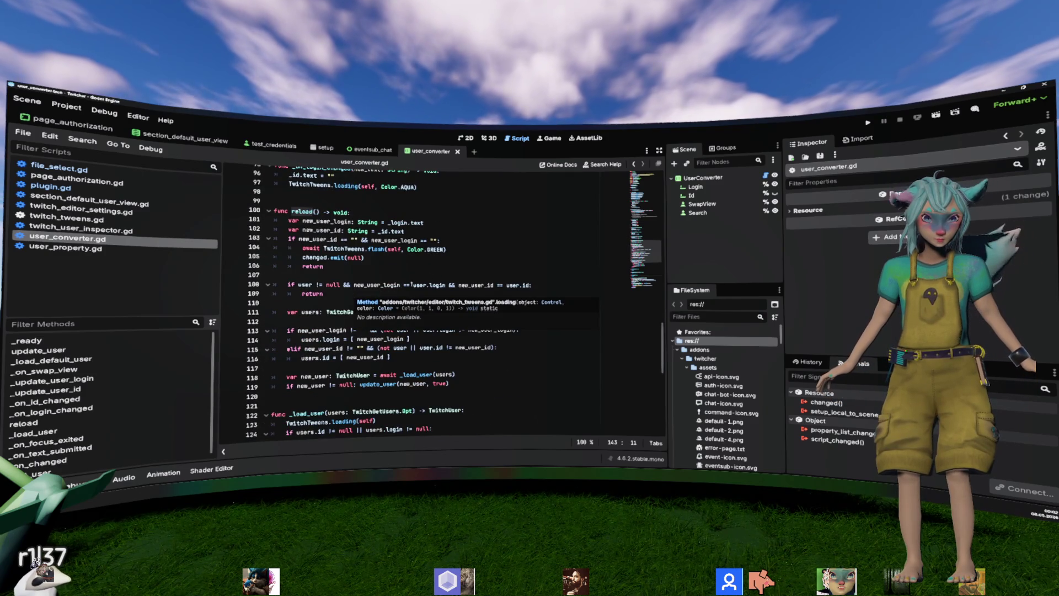
click(500, 235)
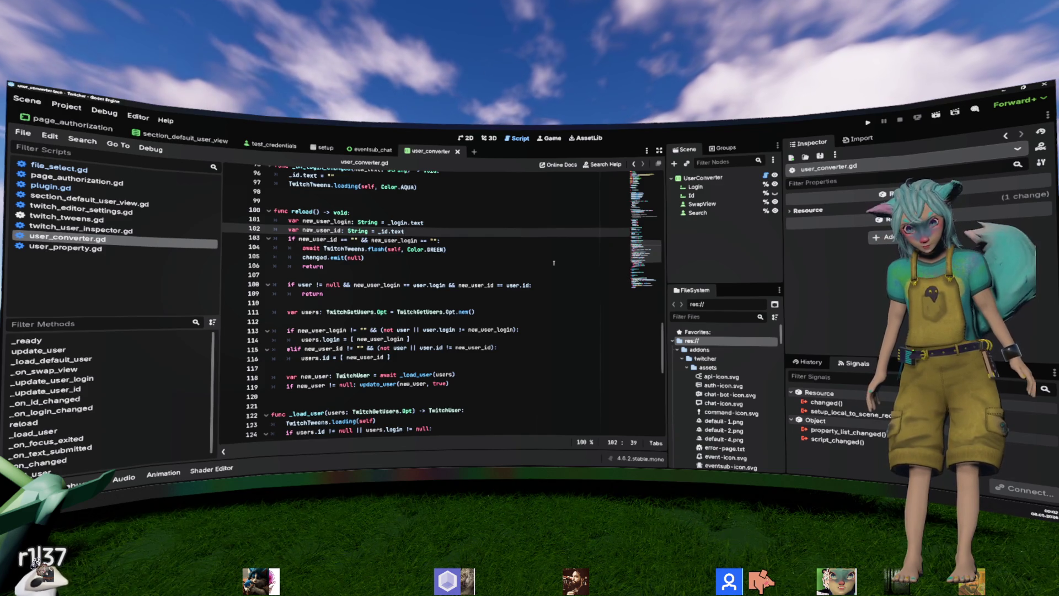
drag(364, 258, 274, 202)
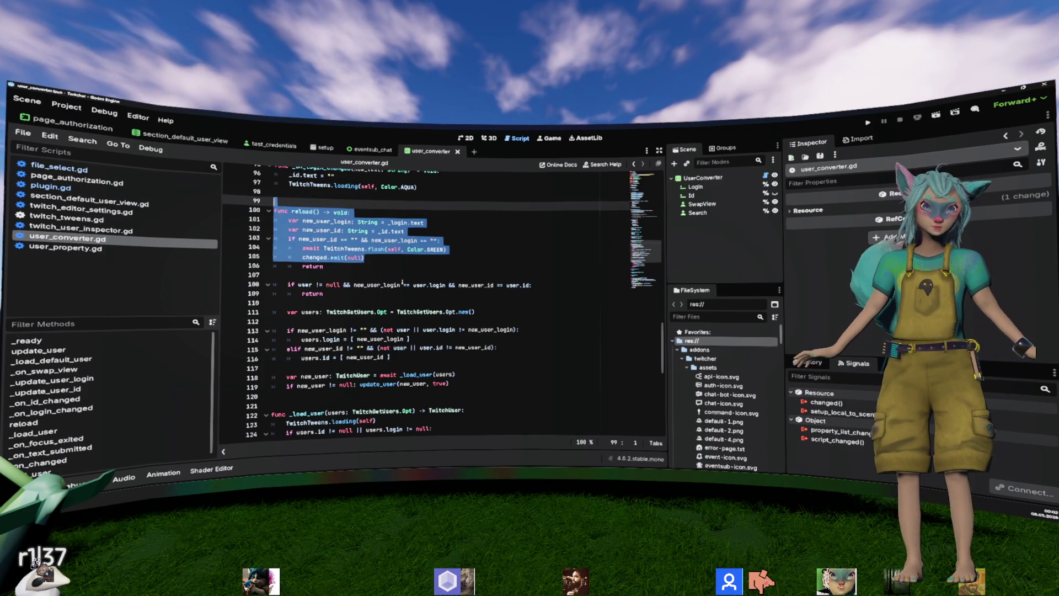
click(325, 266)
click(292, 220)
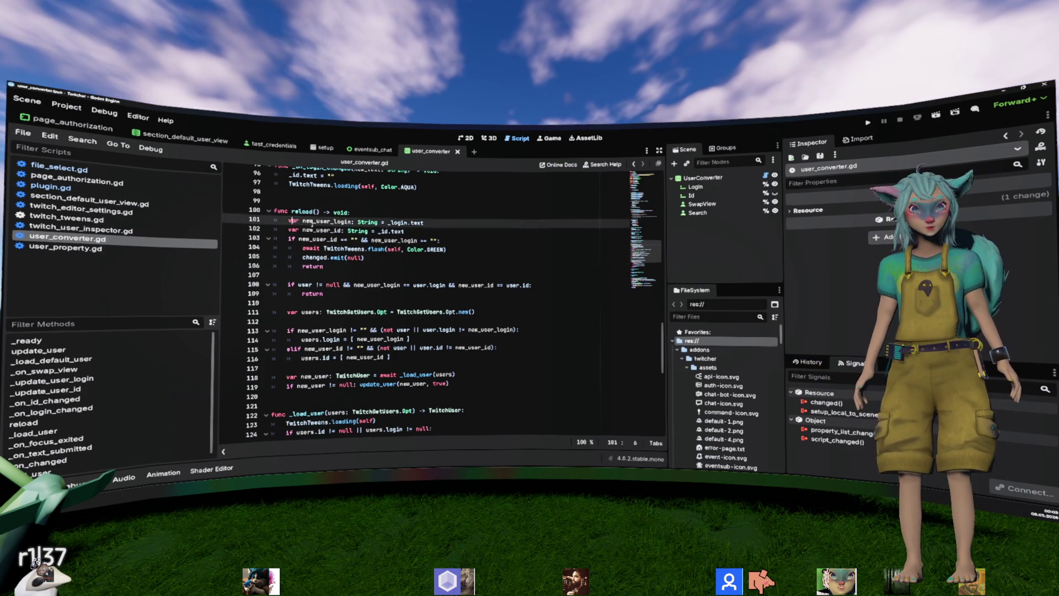
drag(290, 221, 406, 232)
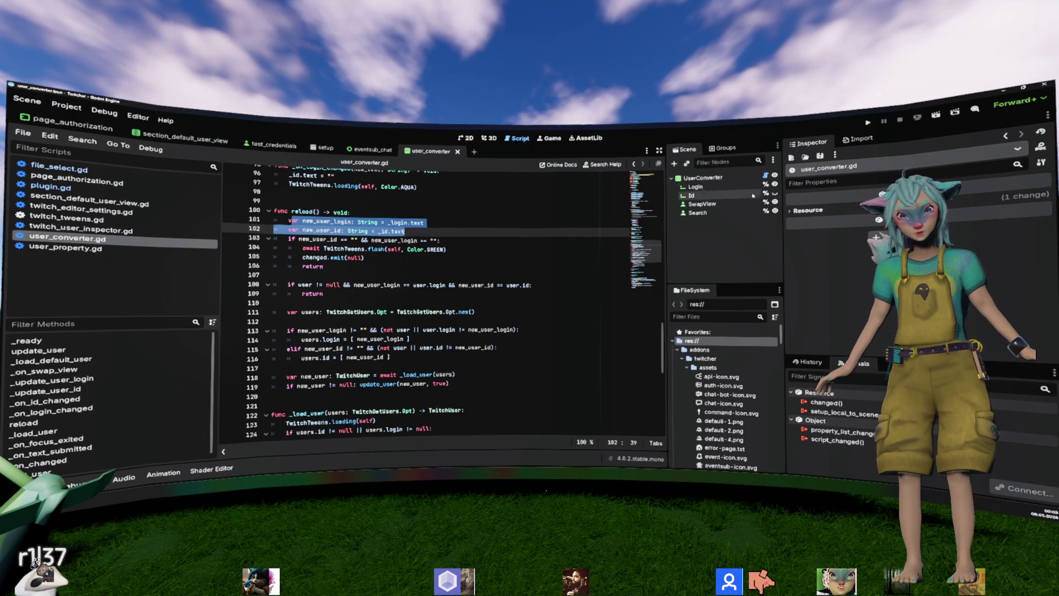
click(316, 211)
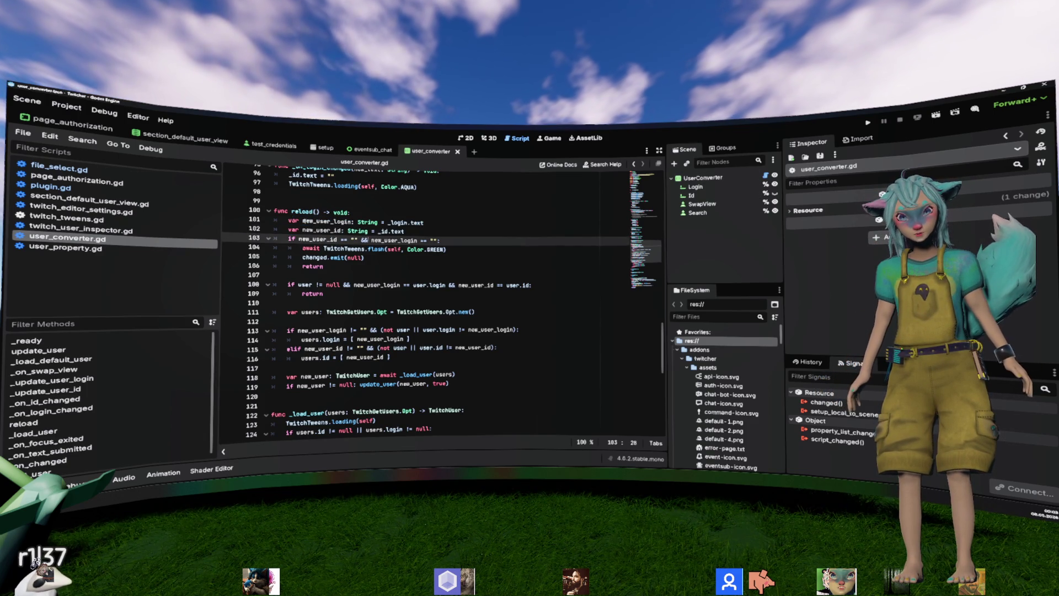
scroll(364, 298, down, 5)
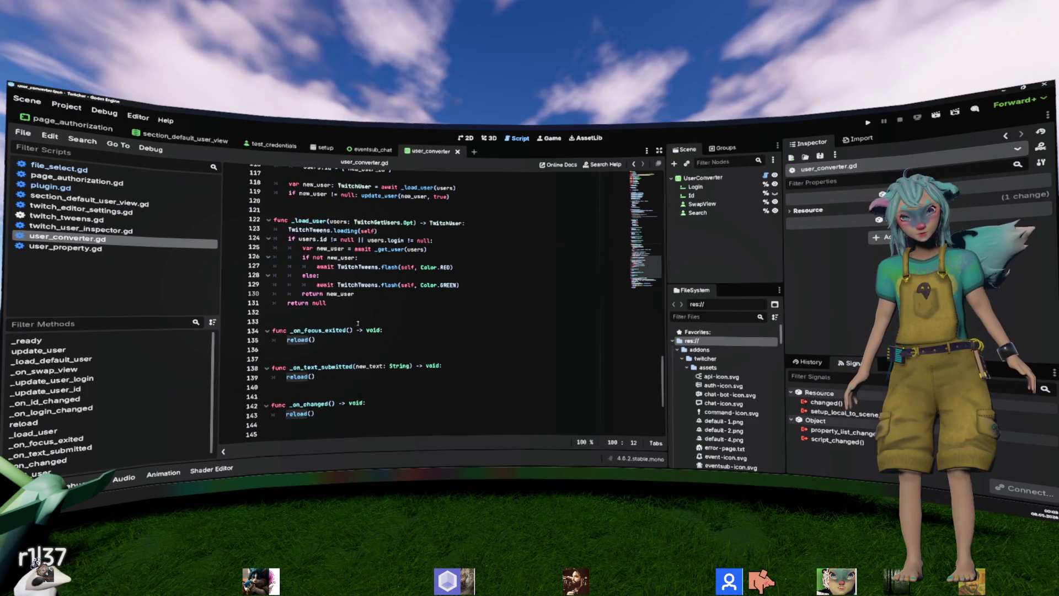
scroll(441, 298, up, 5)
drag(288, 249, 415, 256)
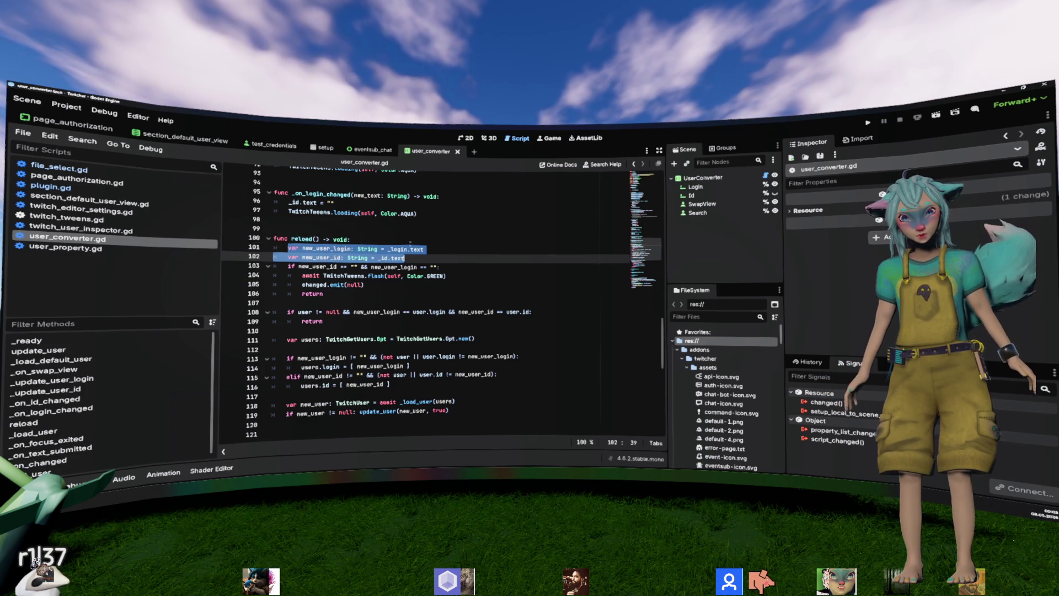
drag(302, 284, 364, 284)
scroll(386, 347, down, 9)
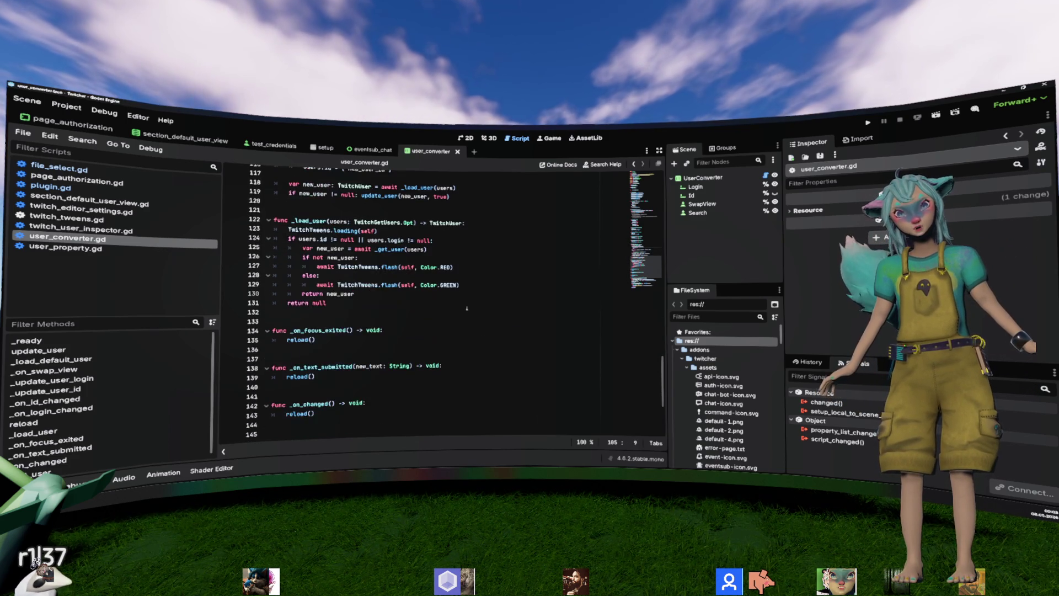
double_click(321, 374)
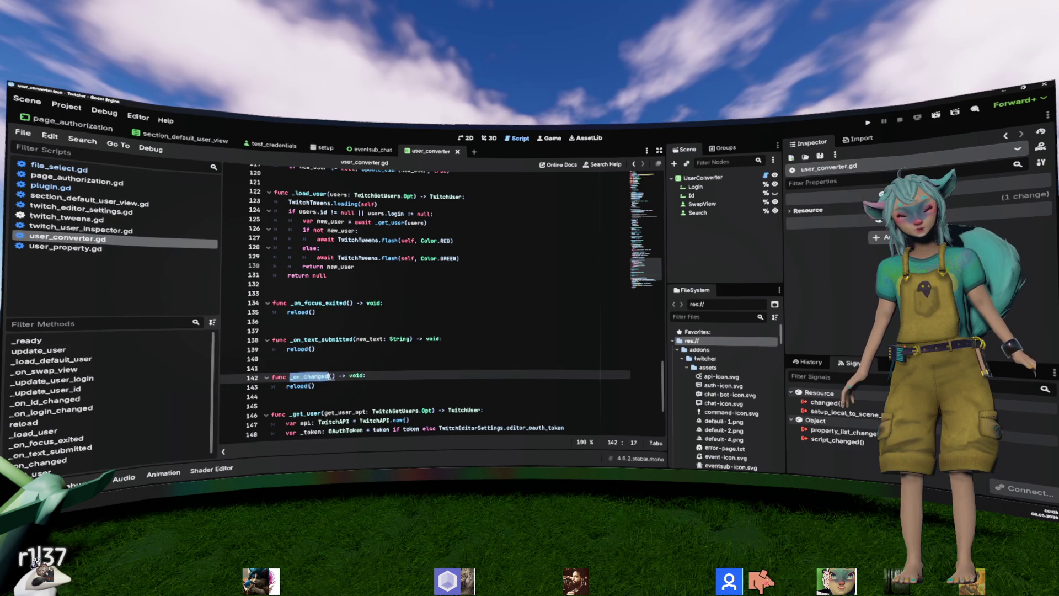
ctrl+click(301, 386)
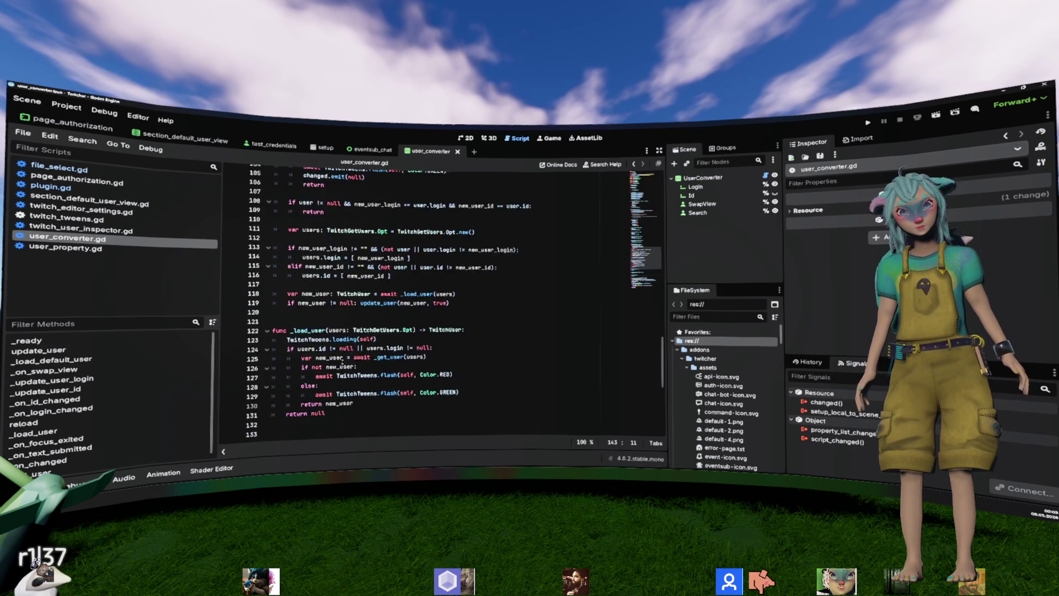
drag(324, 349, 268, 294)
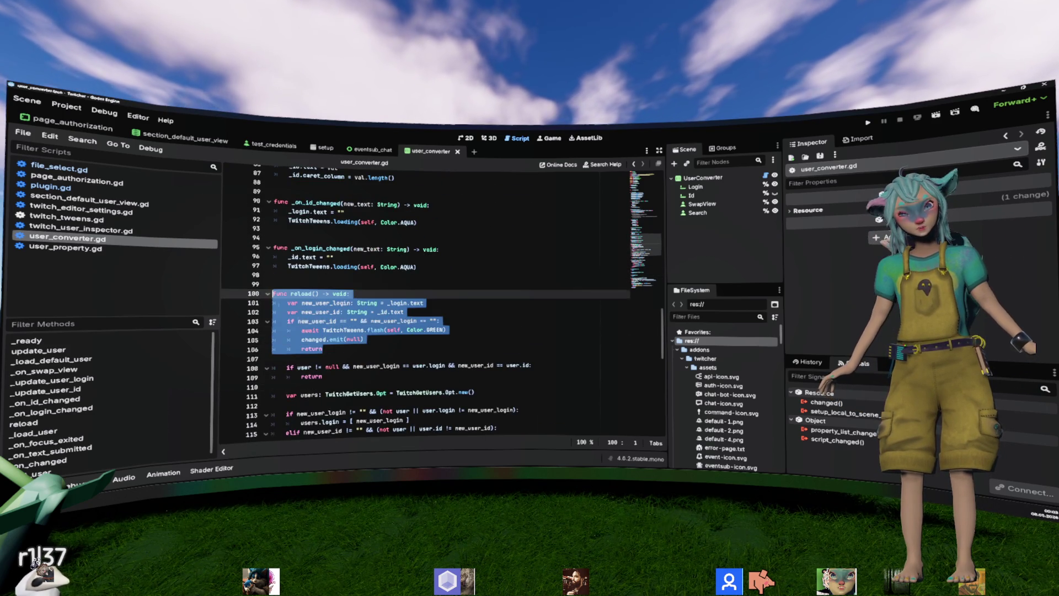
scroll(424, 333, up, 20)
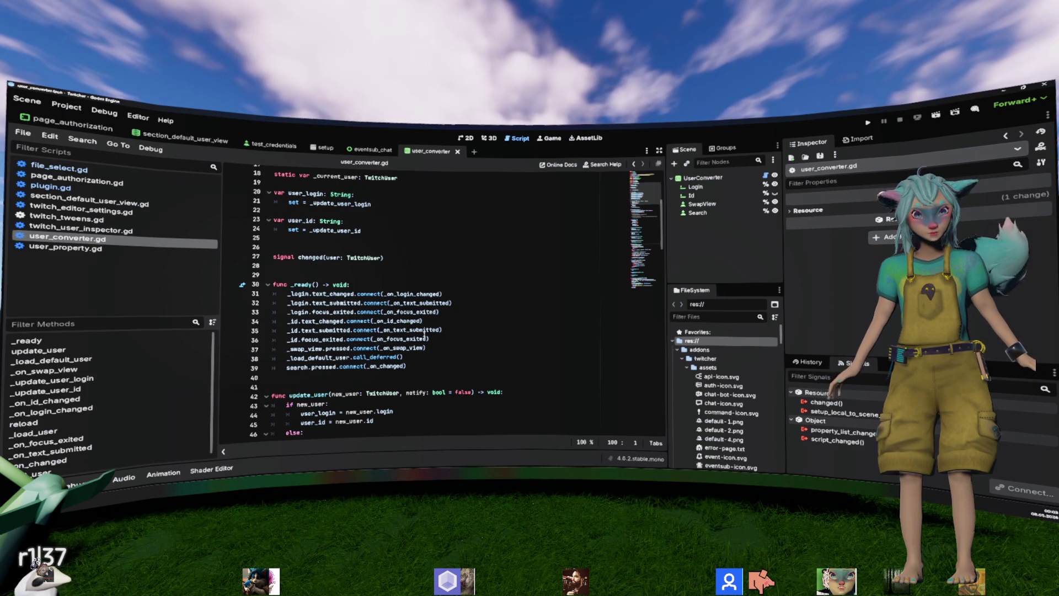
double_click(386, 367)
scroll(475, 369, down, 5)
scroll(475, 369, down, 16)
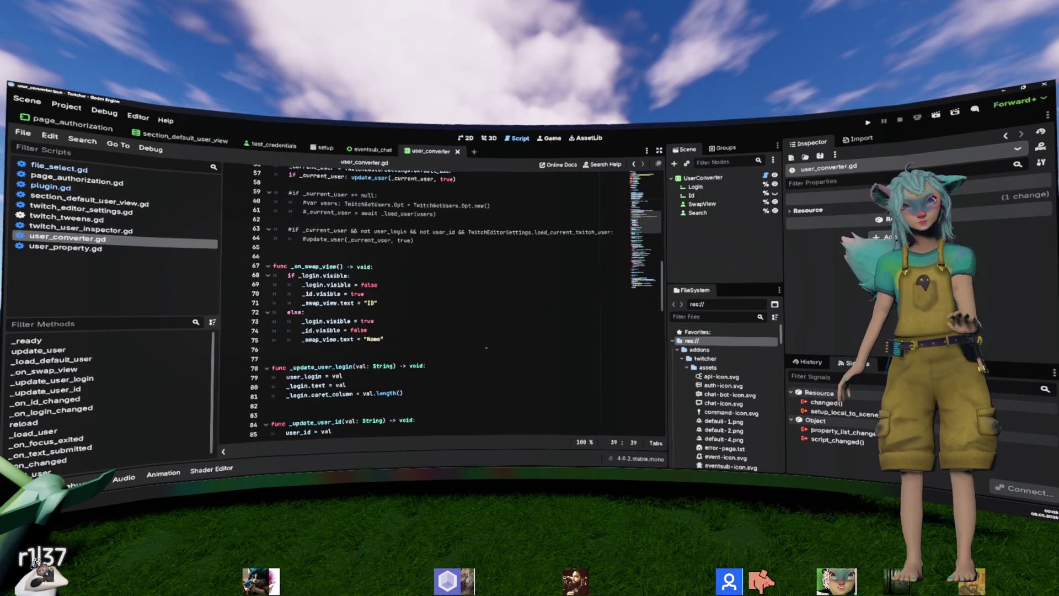
scroll(475, 353, down, 11)
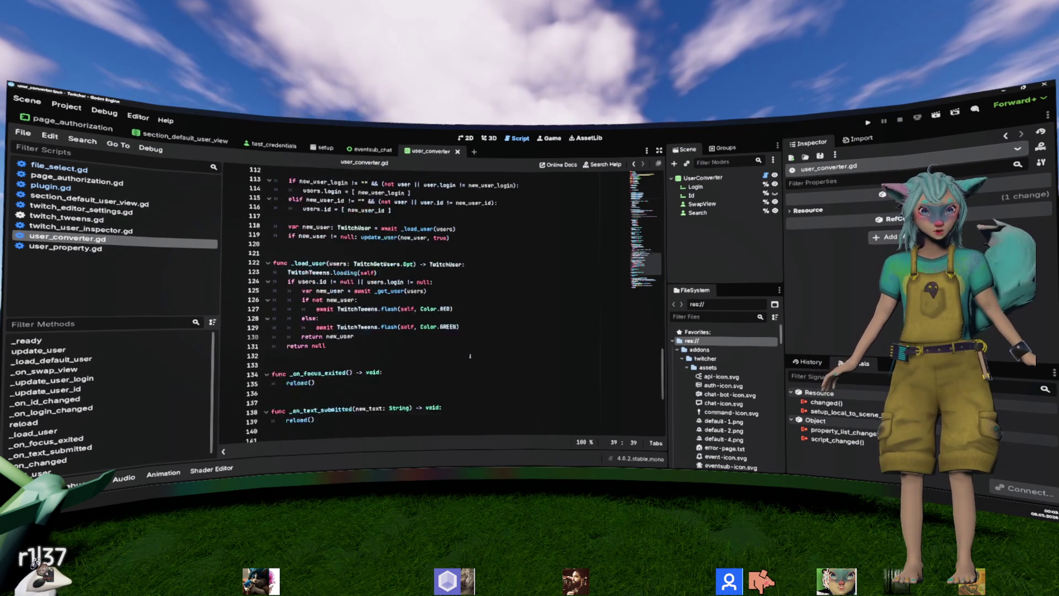
scroll(470, 356, up, 20)
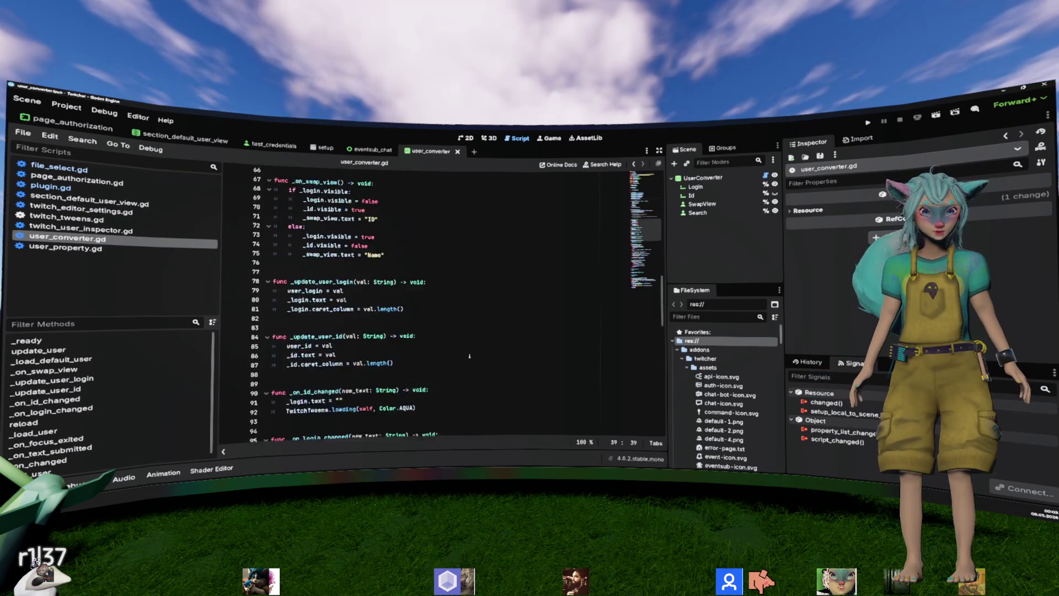
scroll(469, 355, up, 5)
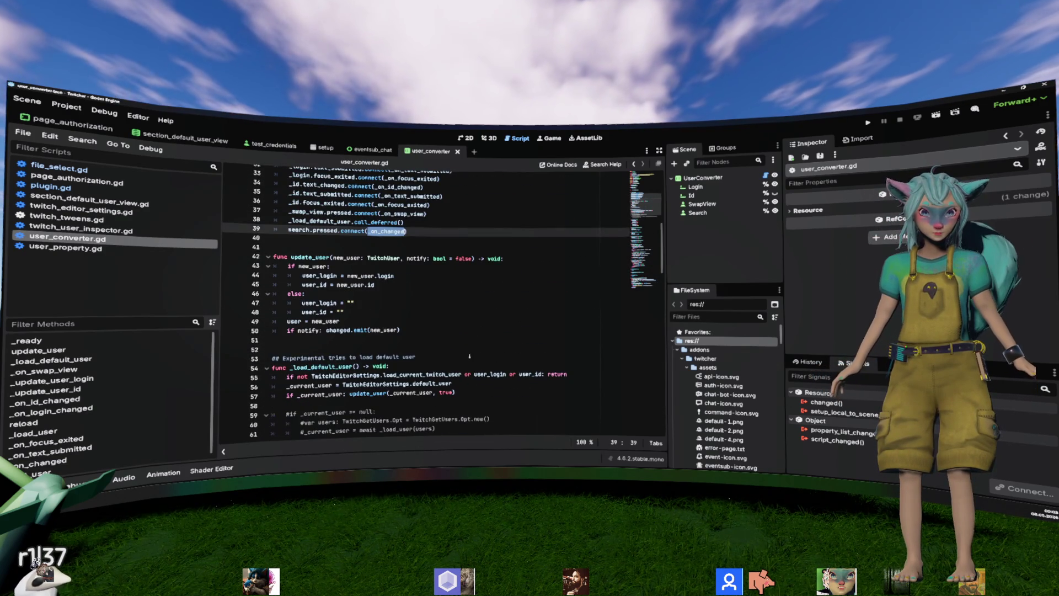
scroll(469, 356, down, 20)
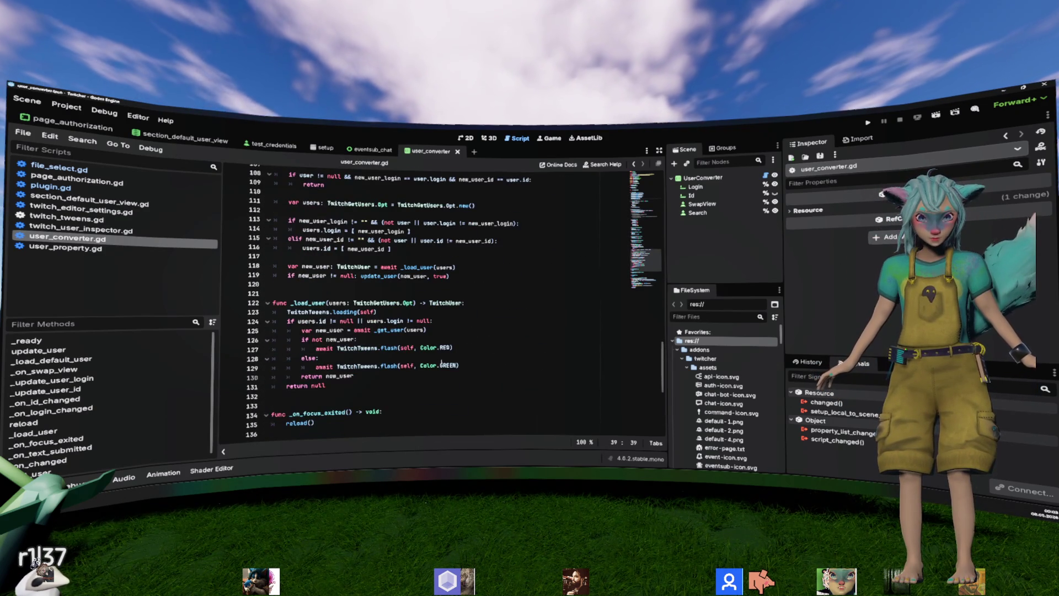
scroll(421, 315, up, 5)
click(335, 285)
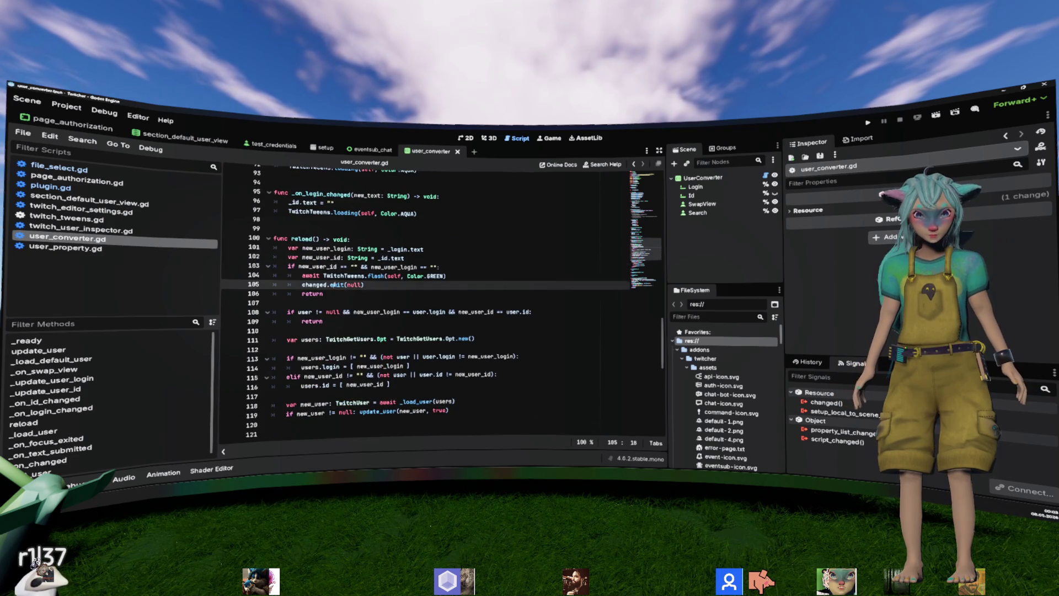
key(ctrl+f)
Step: Find the _on_changed occurrences in user_converter.gd and trace line 39's connection to its definition
key(Return)
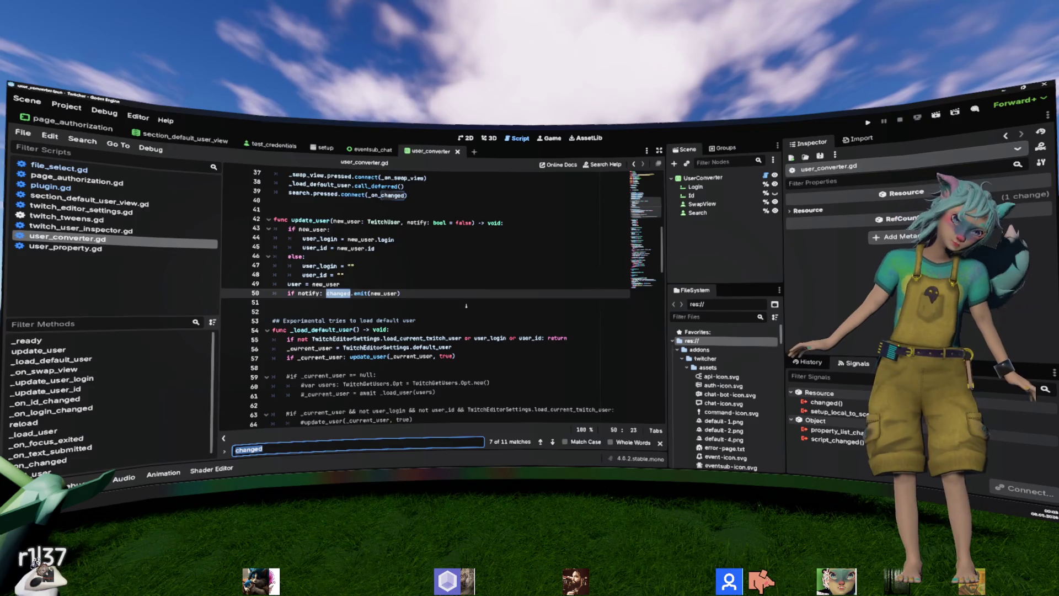
key(Return)
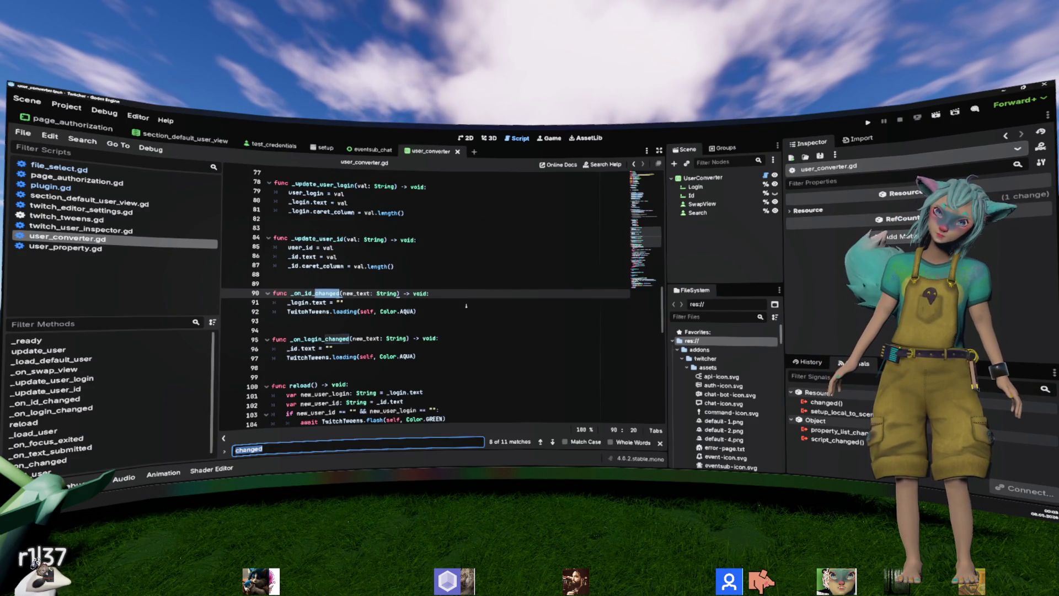
key(Return)
key(Return)
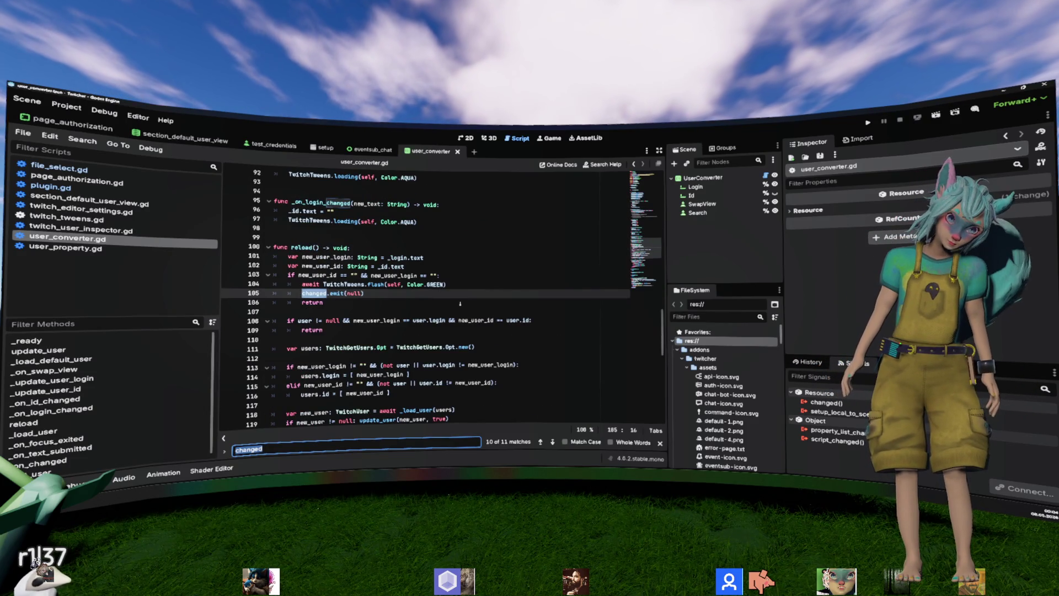
scroll(460, 304, down, 10)
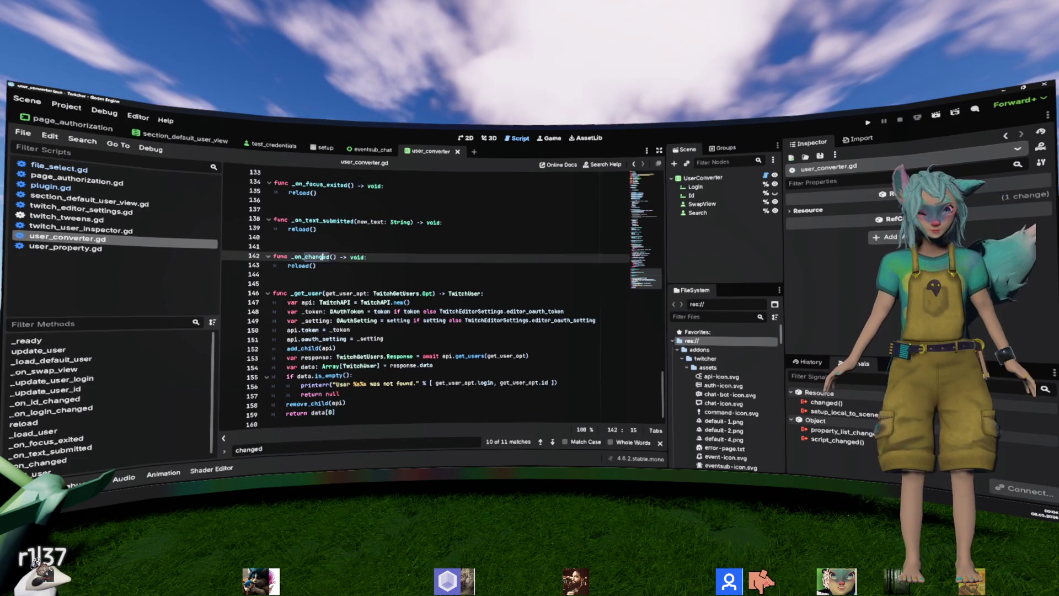
double_click(311, 257)
key(ctrl+f)
key(Return)
key(Return)
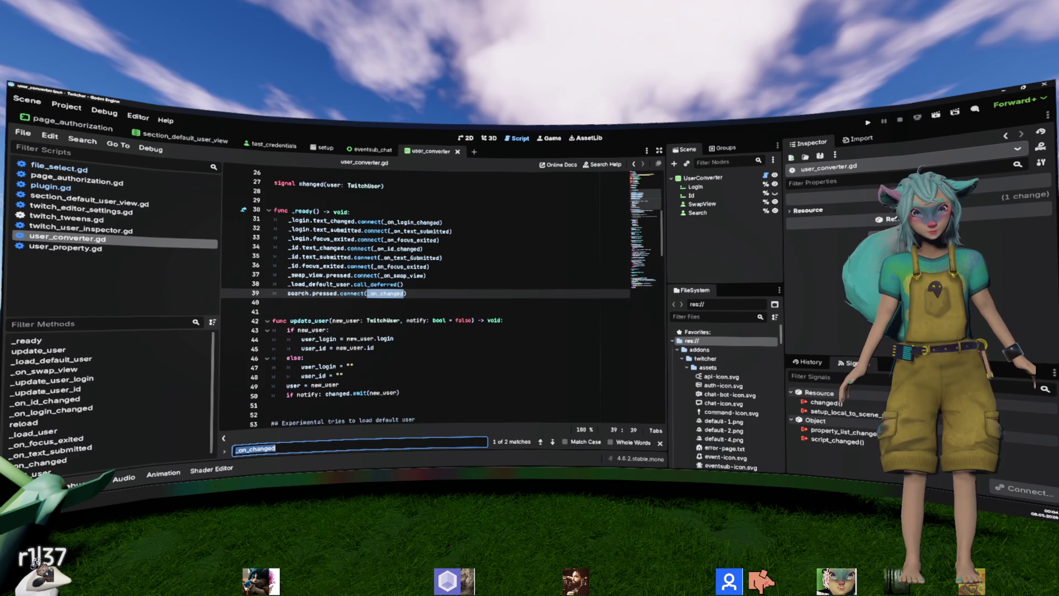
click(377, 293)
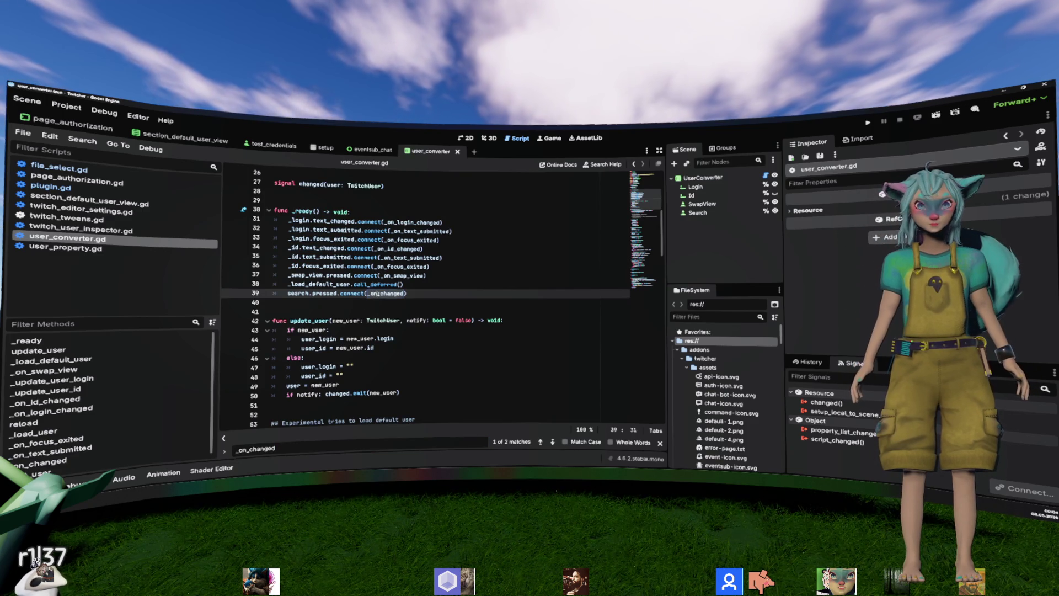
ctrl+click(412, 299)
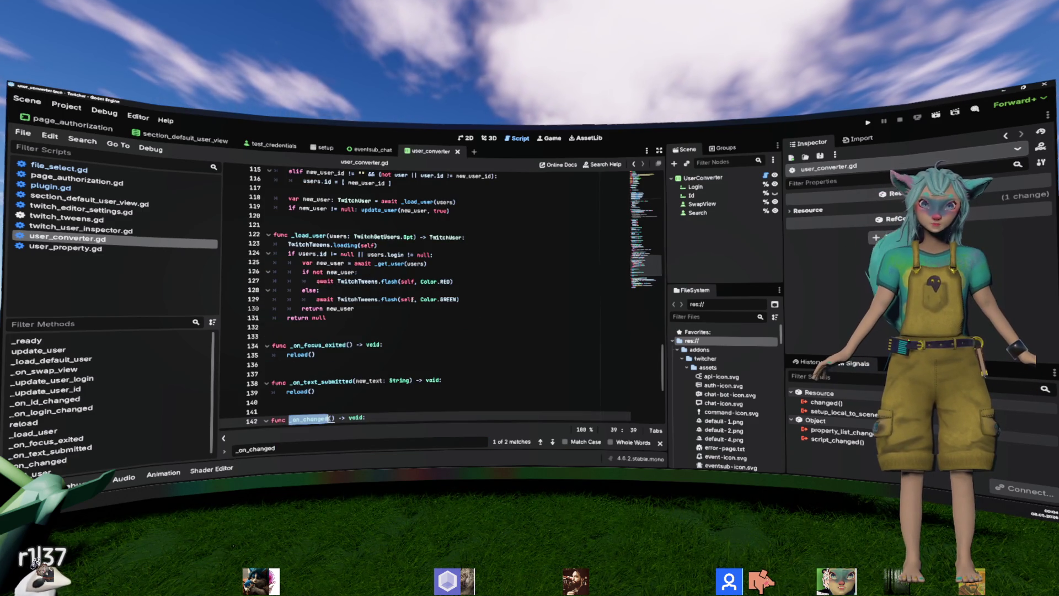
key(alt+Left)
Step: Change line 39 to search.pressed.connect(_on_search) and save the script
text(search)
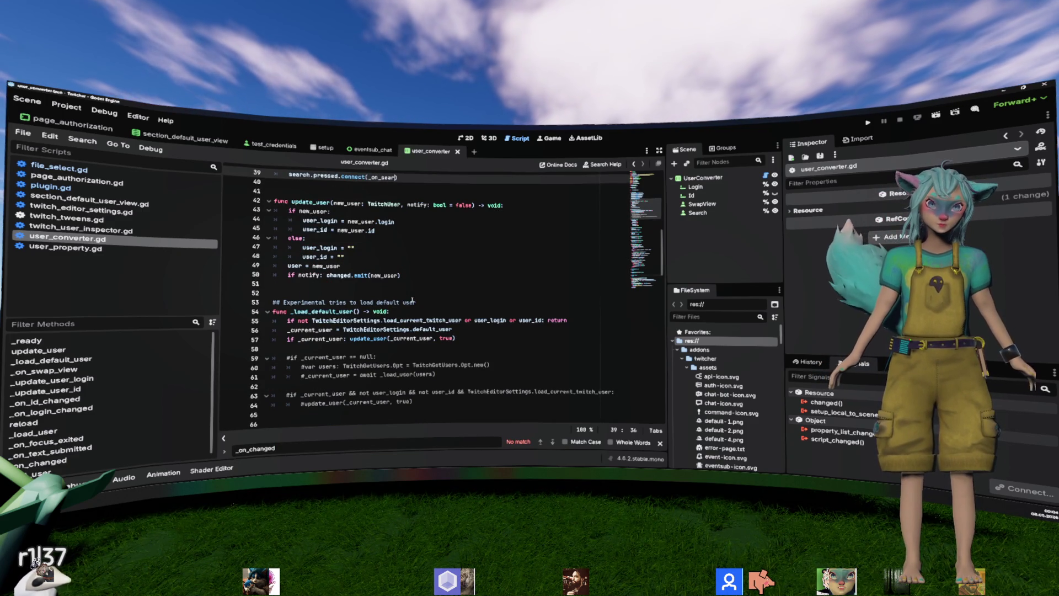
key(Escape)
scroll(447, 275, up, 5)
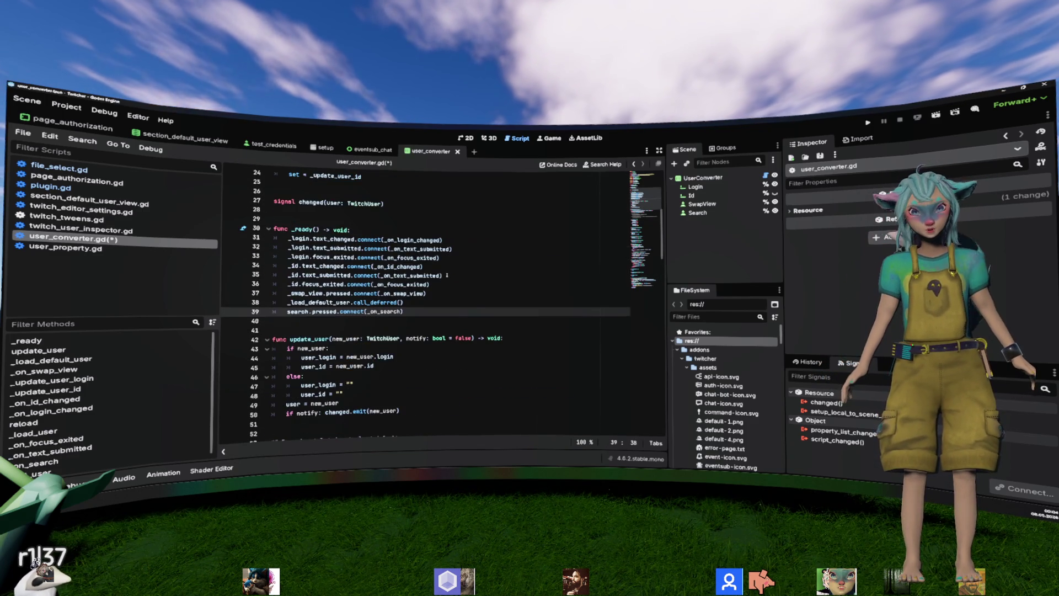
click(499, 264)
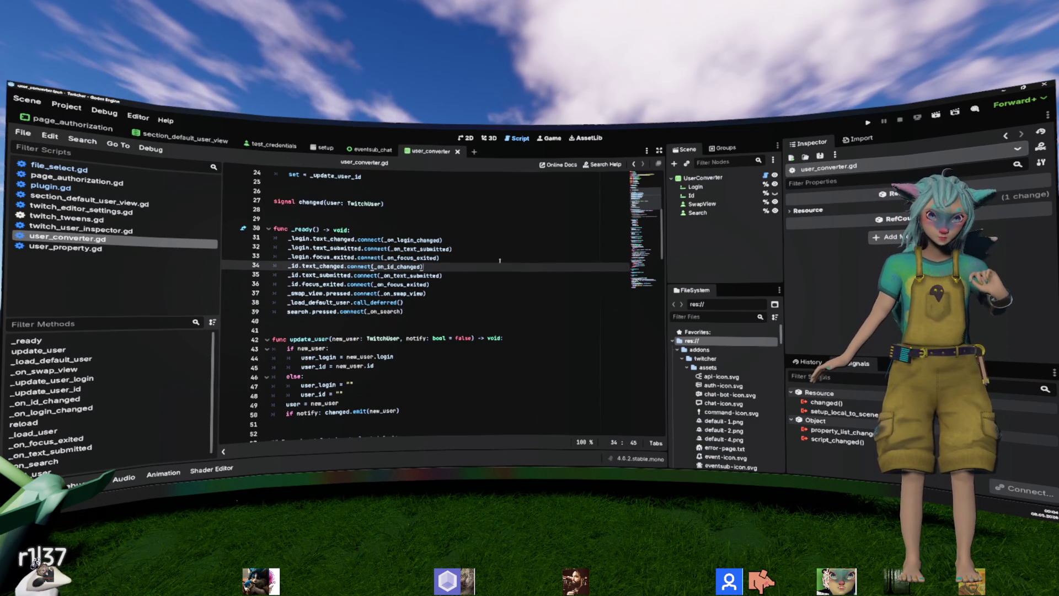
scroll(498, 264, down, 1)
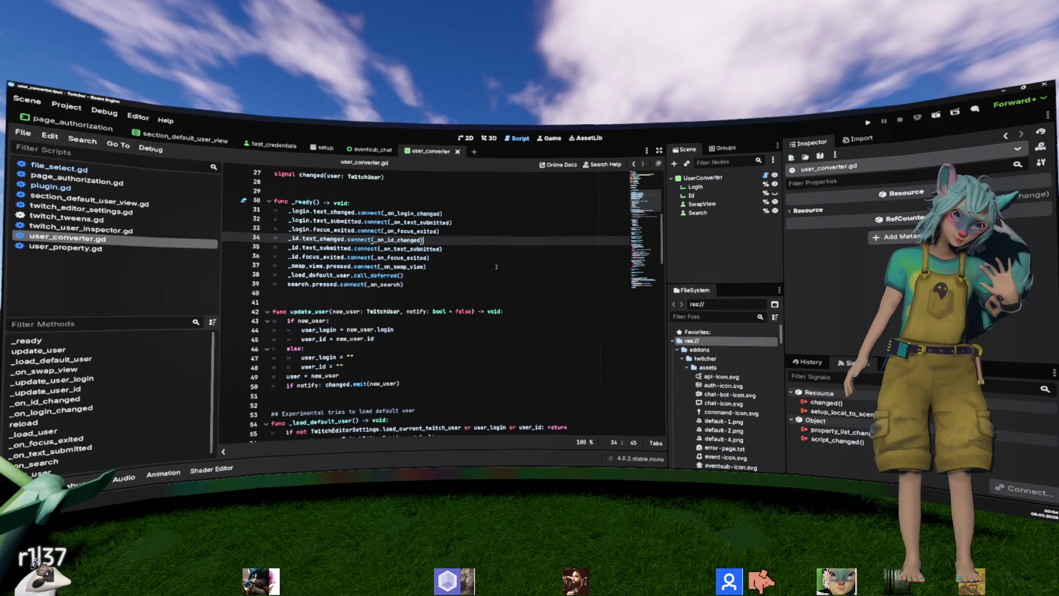
scroll(496, 267, down, 3)
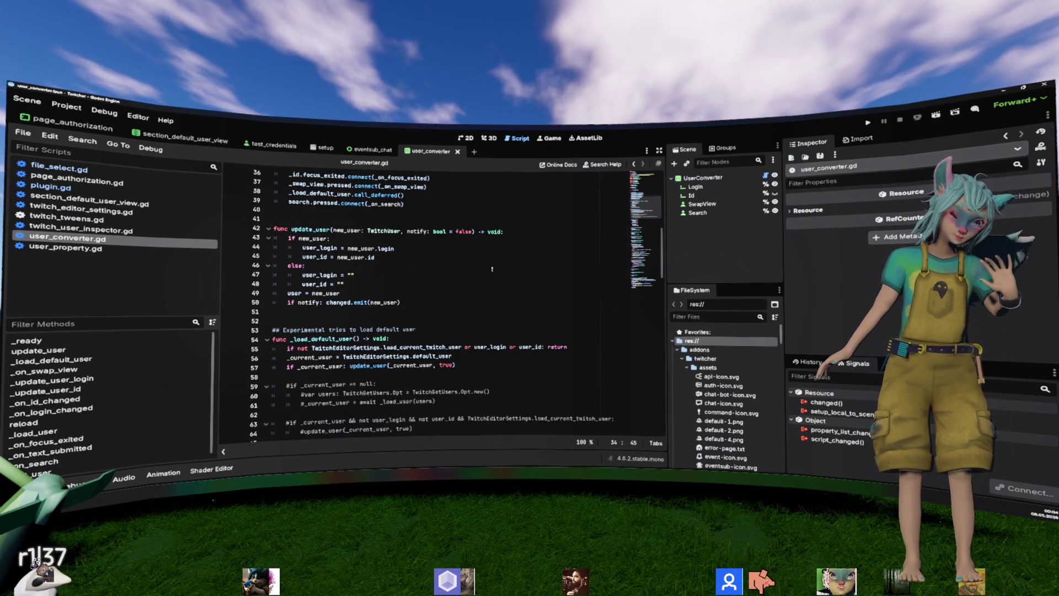
Step: Comment out _load_default_user.call_deferred() on line 38 of _ready with a leading #
scroll(492, 269, up, 3)
click(477, 275)
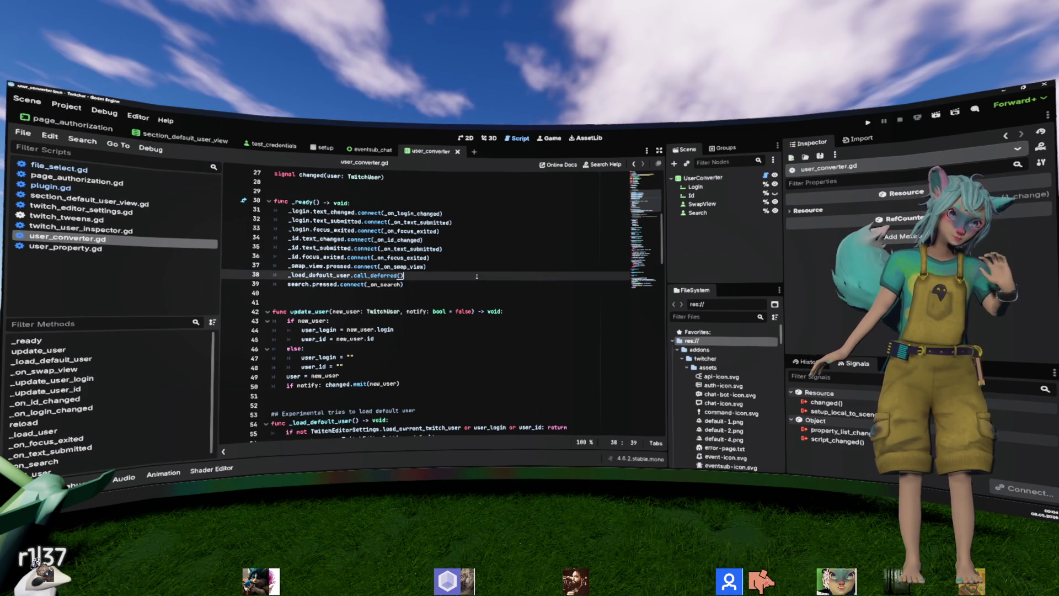
key(Home)
text(#)
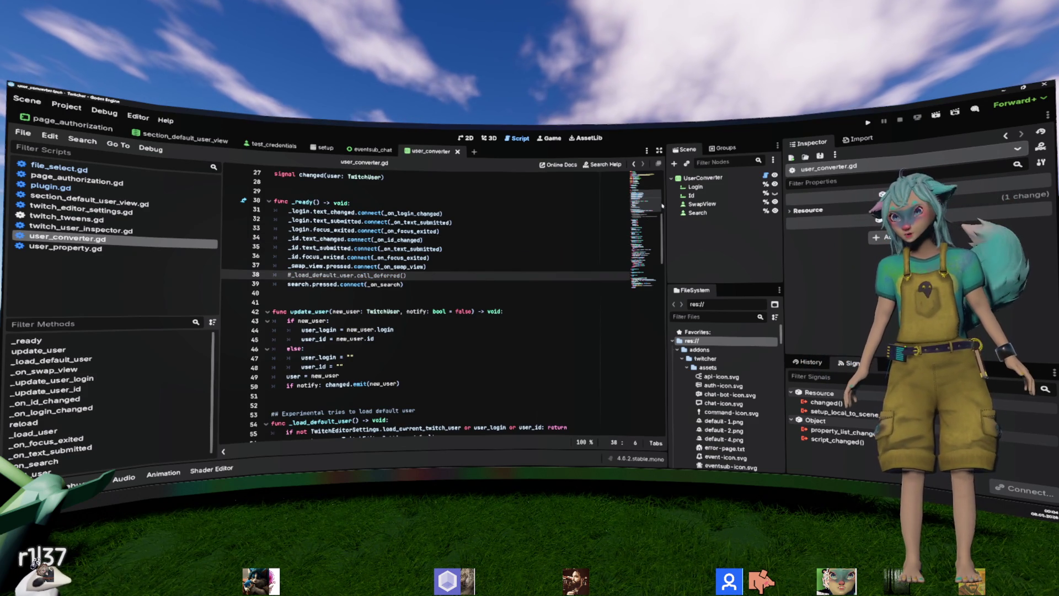
click(701, 179)
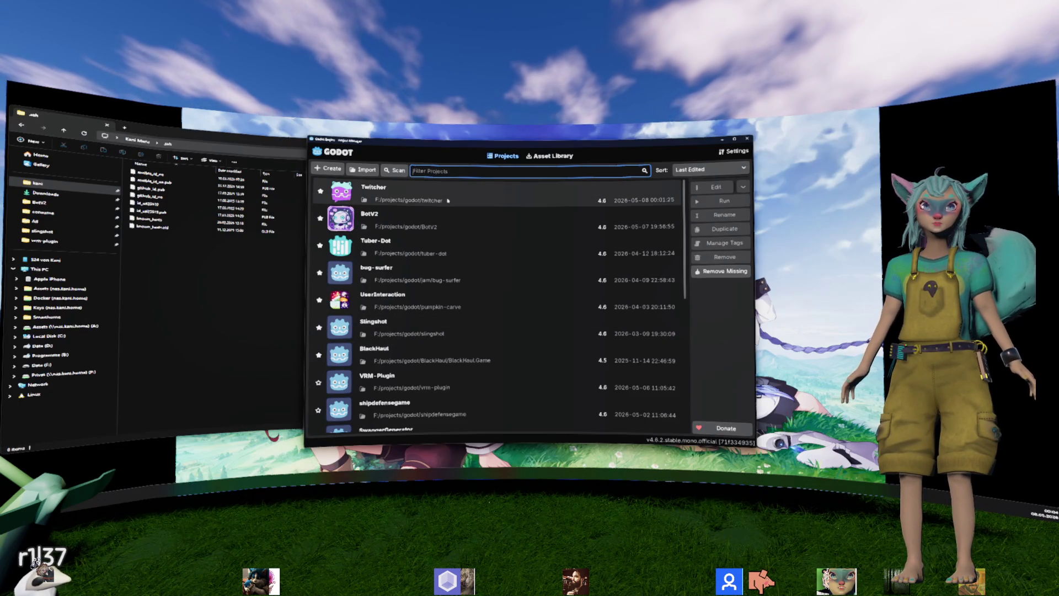
Step: Reopen the Twitcher project and open user_converter.tscn in the external code editor, maximized
click(448, 200)
double_click(448, 200)
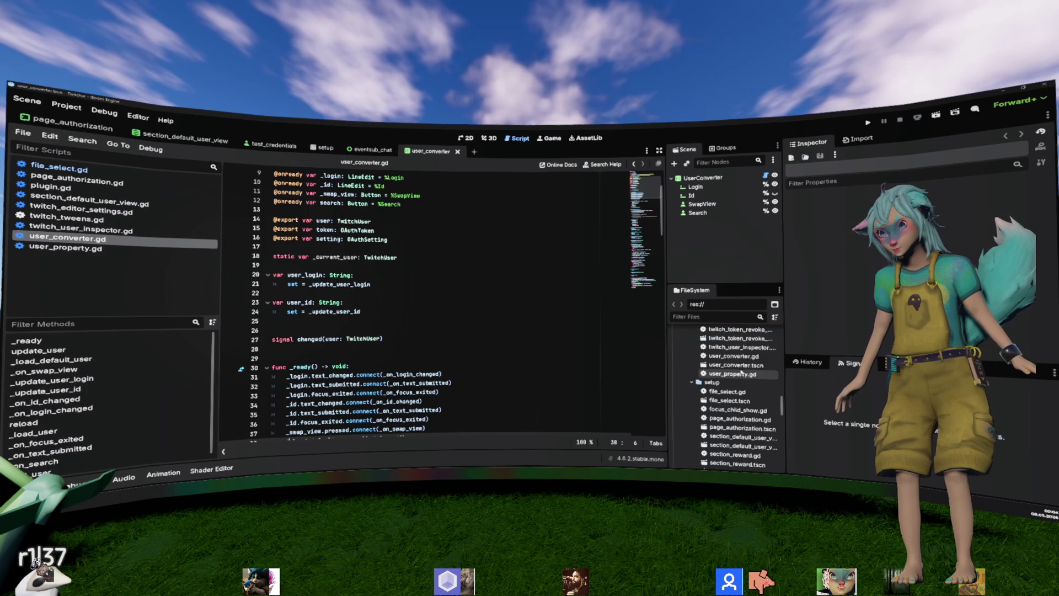
right_click(727, 355)
right_click(727, 365)
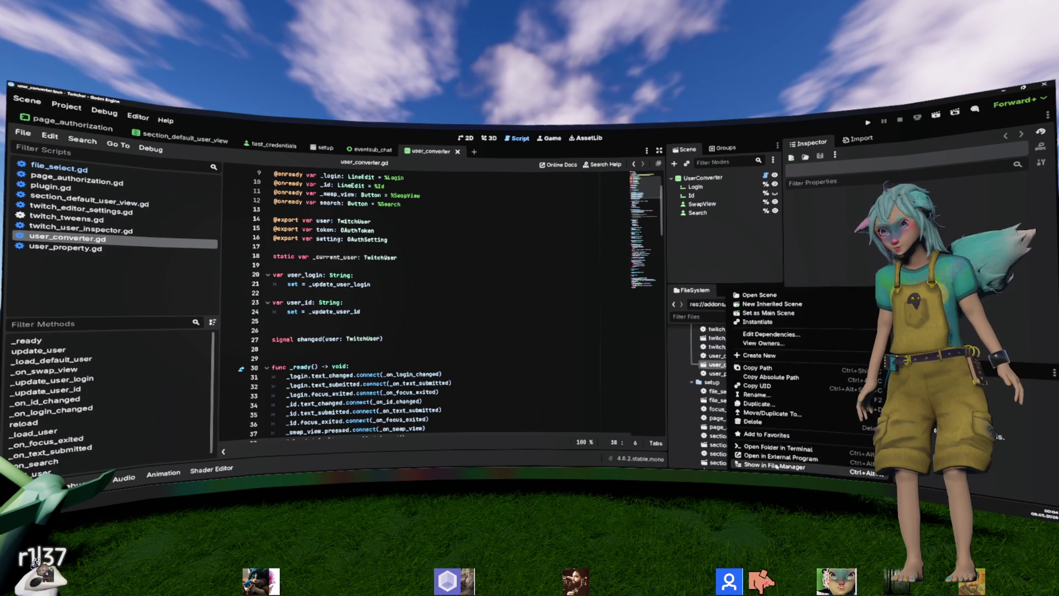
click(537, 357)
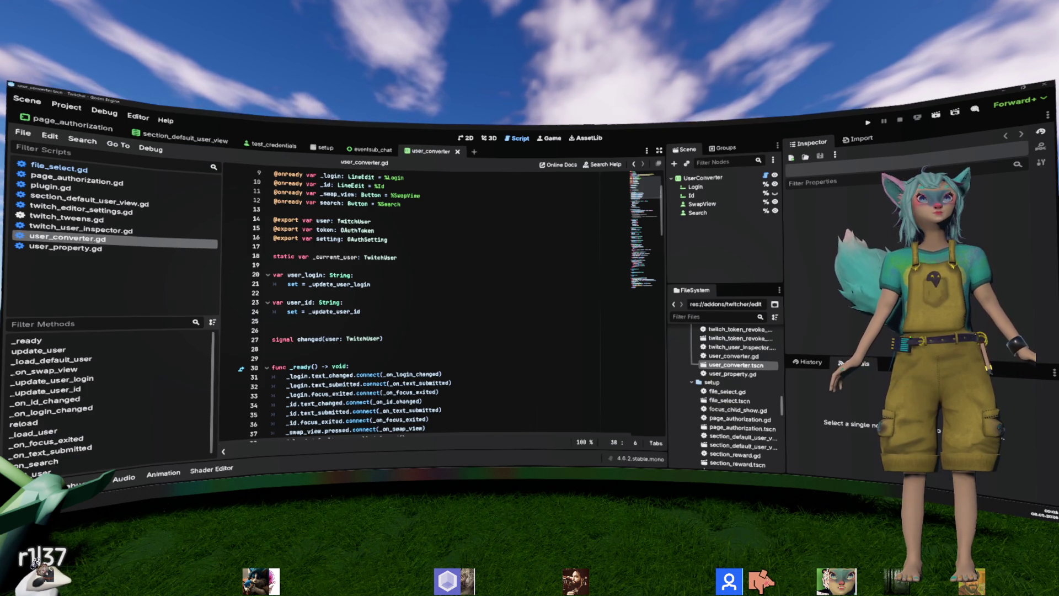
key(alt+Tab)
double_click(556, 182)
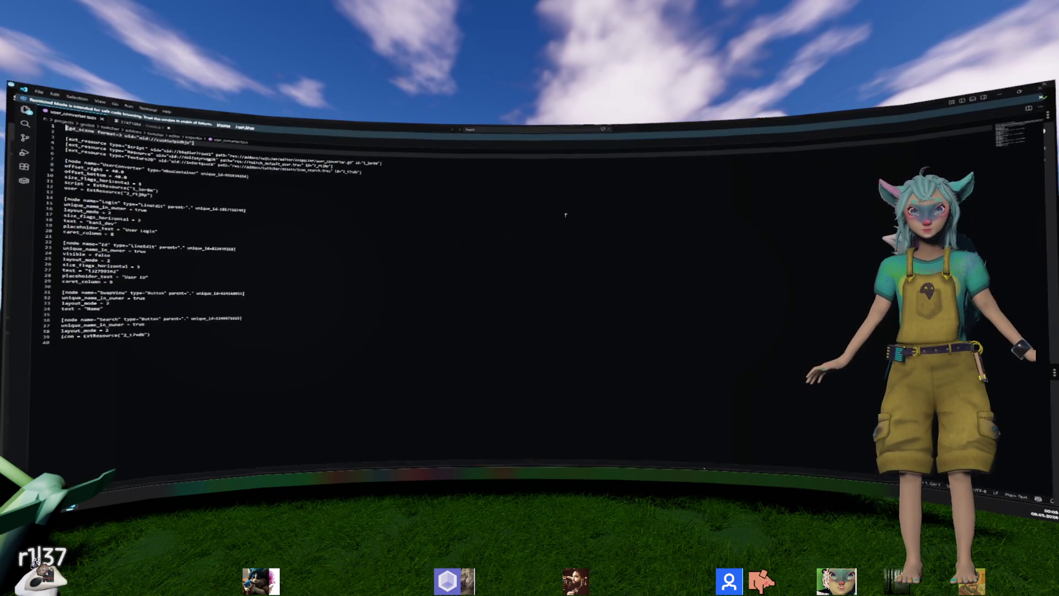
Step: Locate the twitch_default_user.tres ext_resource line in the .tscn and inspect that resource in Godot
click(559, 246)
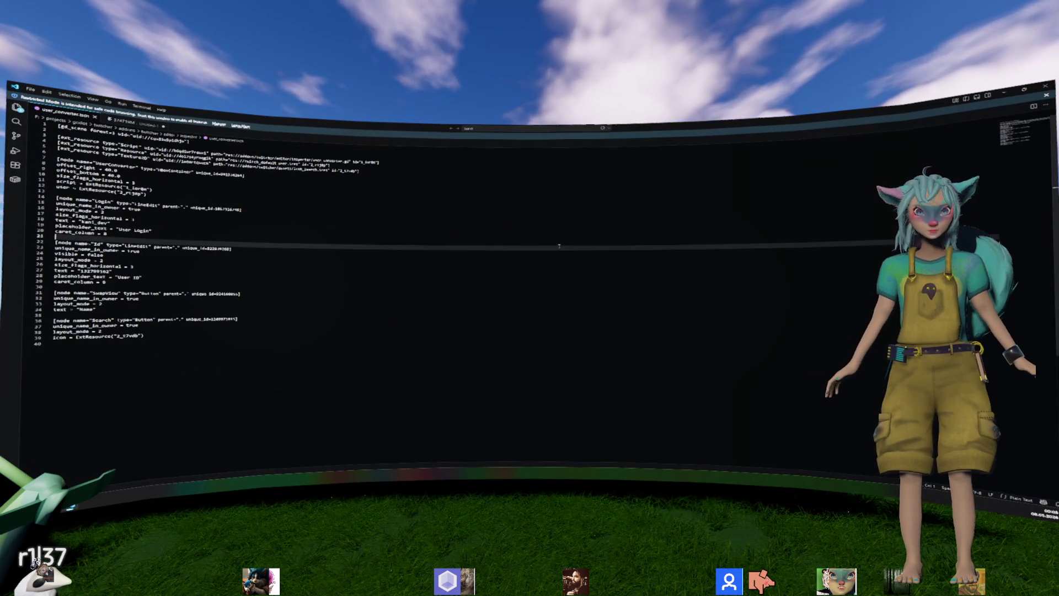
click(237, 247)
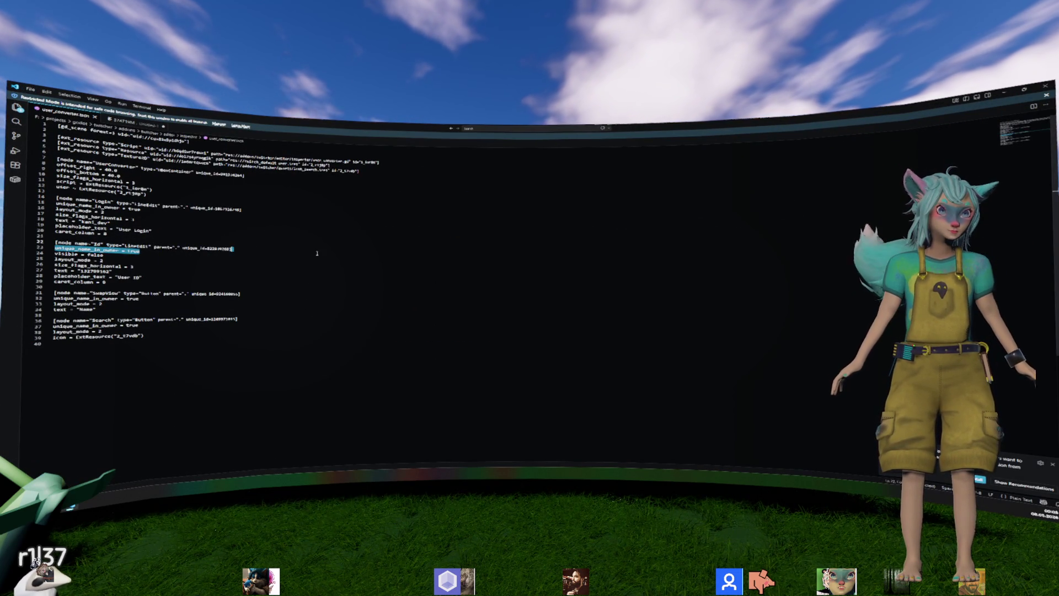
click(373, 271)
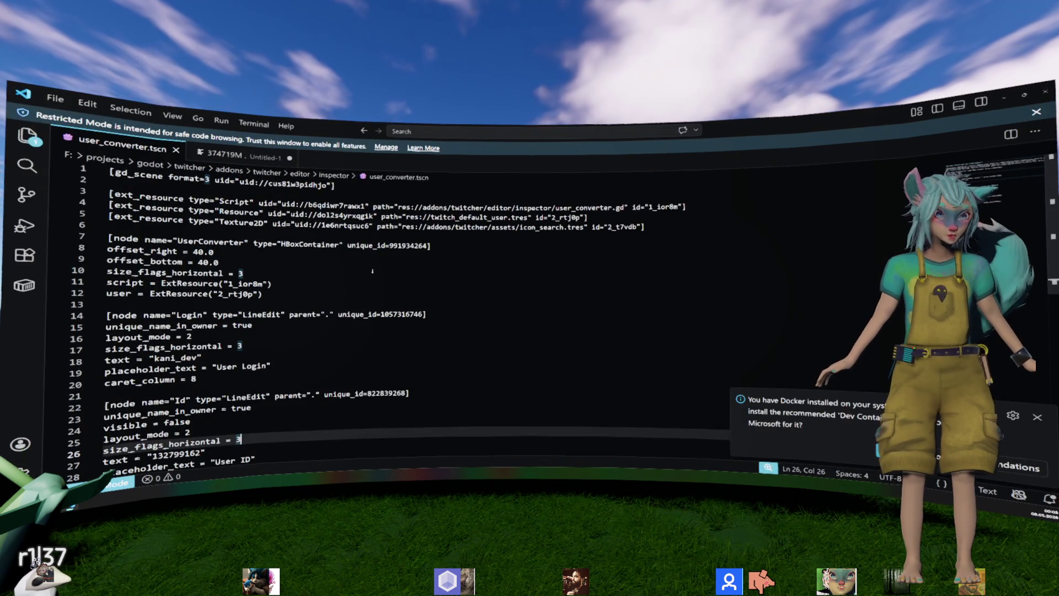
click(431, 228)
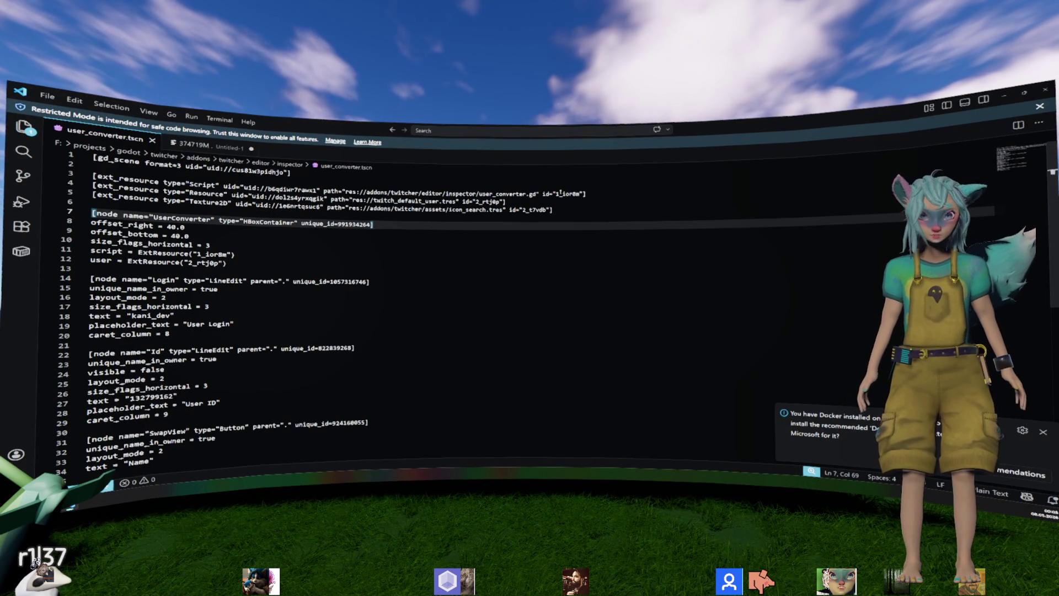
double_click(504, 194)
double_click(420, 202)
drag(505, 202, 65, 183)
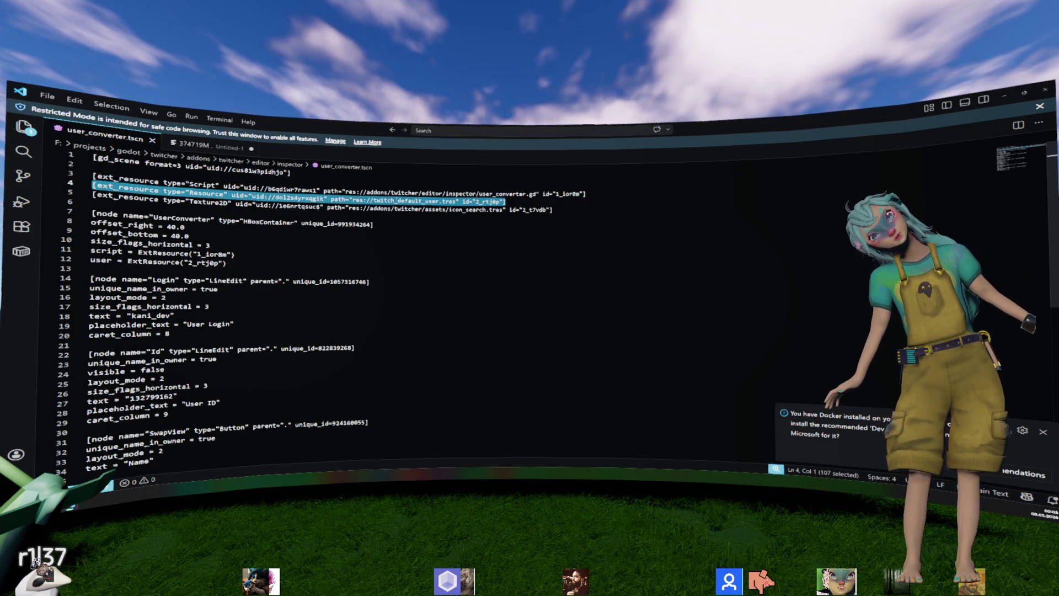
key(alt+Tab)
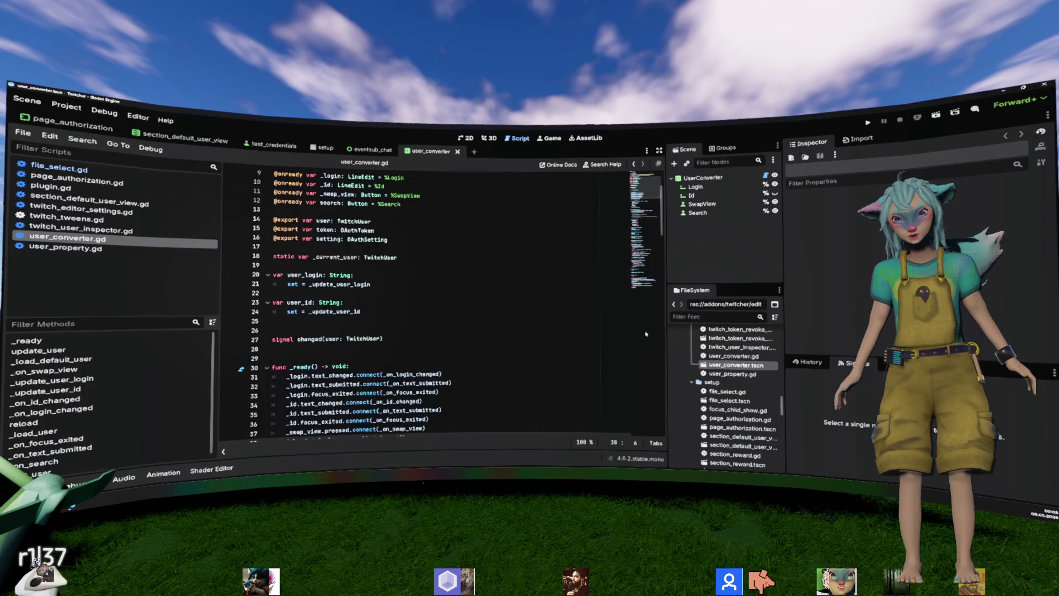
scroll(728, 403, down, 5)
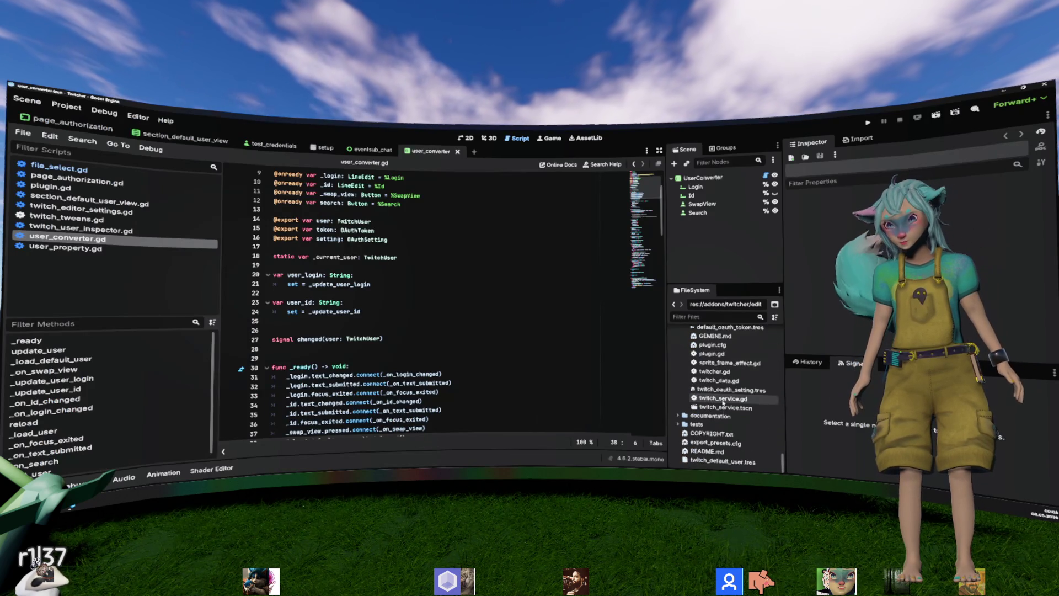
click(722, 461)
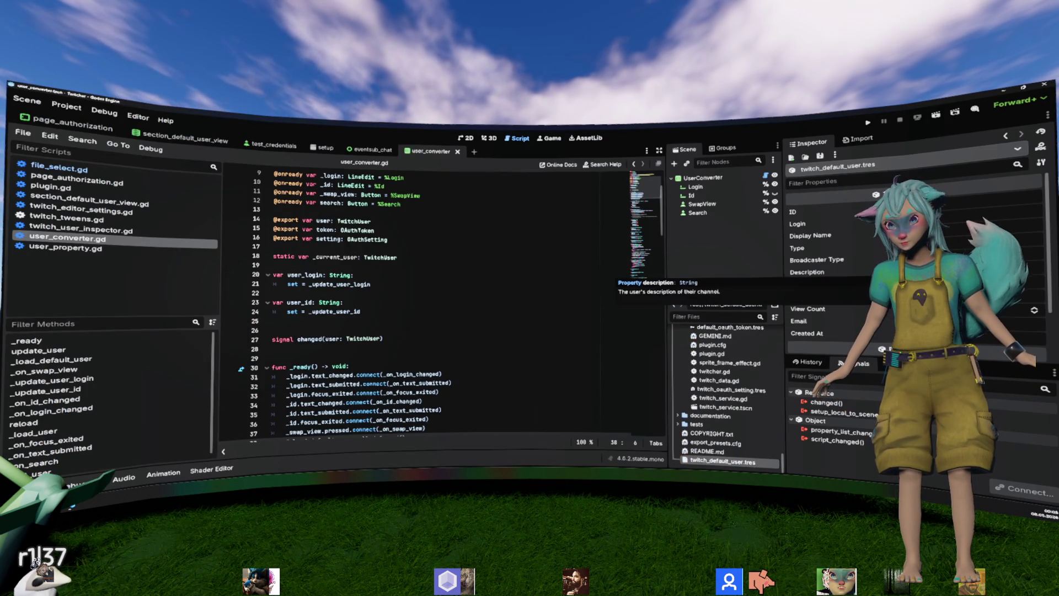
key(alt+Tab)
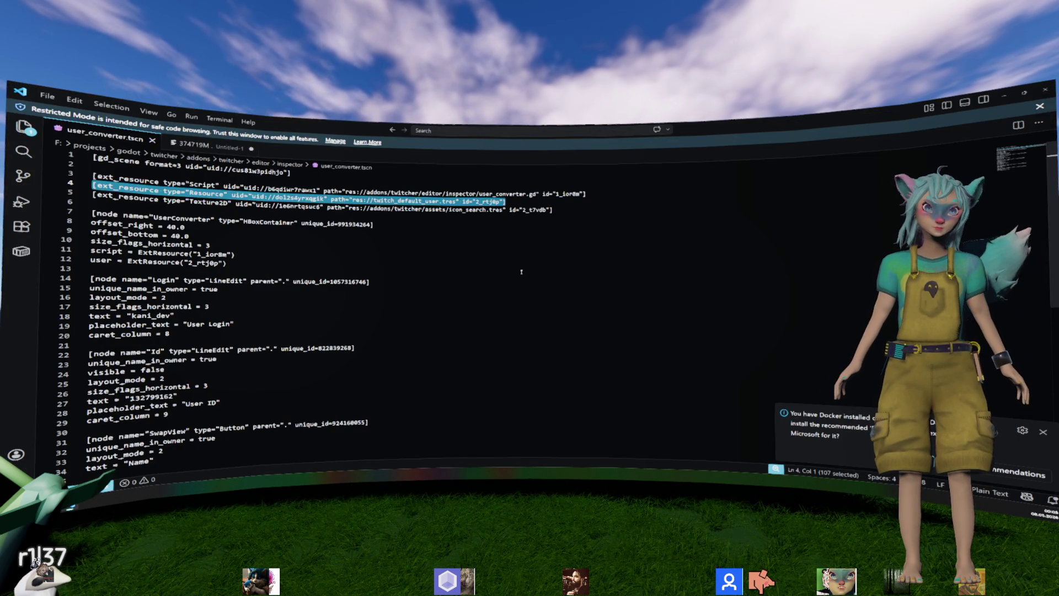
Step: Delete the twitch_default_user.tres declaration and the user = ExtResource line, then reload from disk in Godot
click(536, 204)
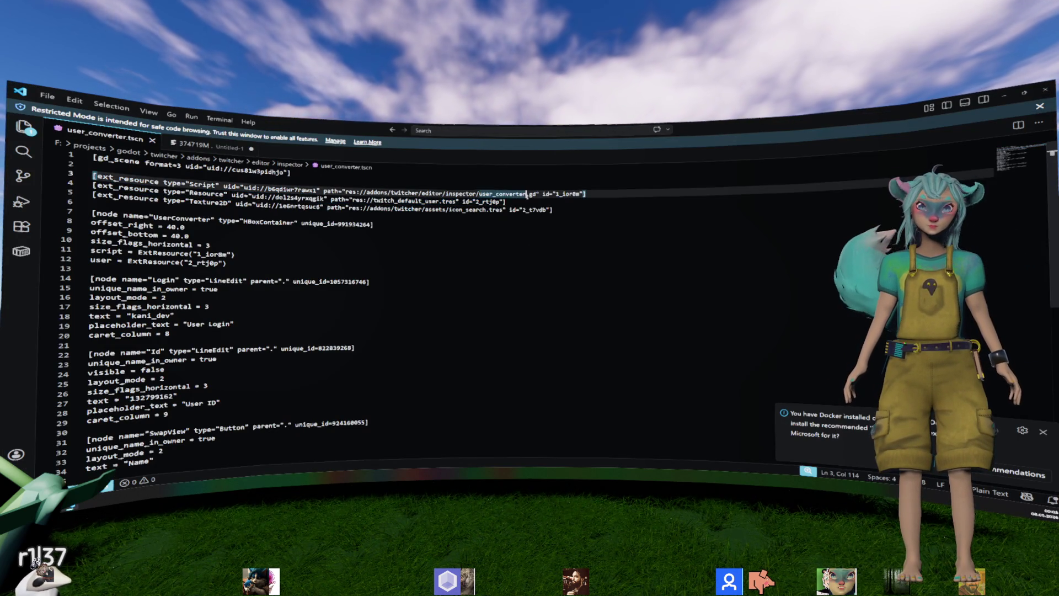
key(ctrl+x)
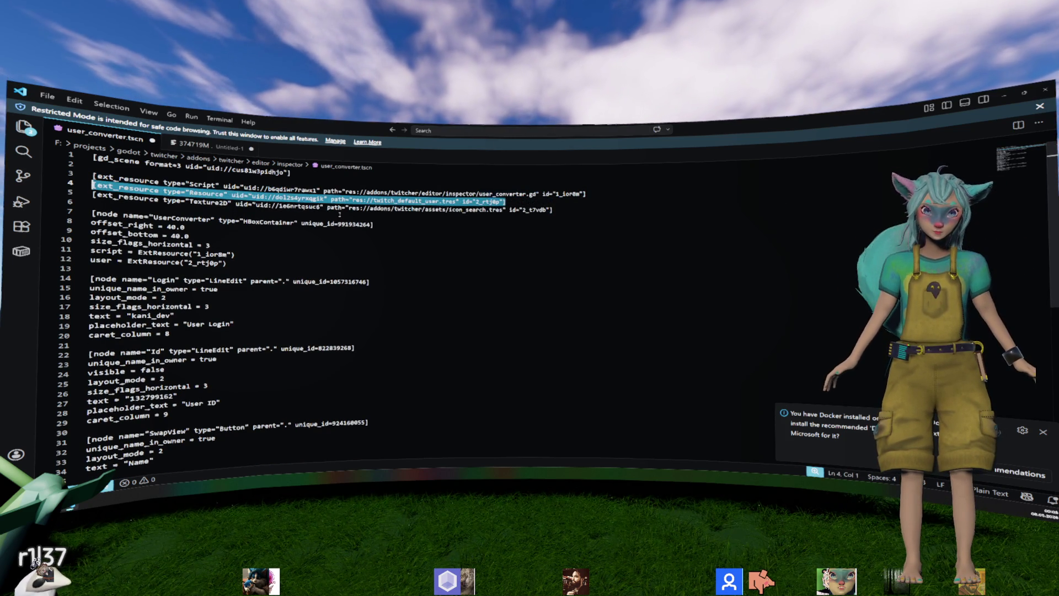
key(ctrl+z)
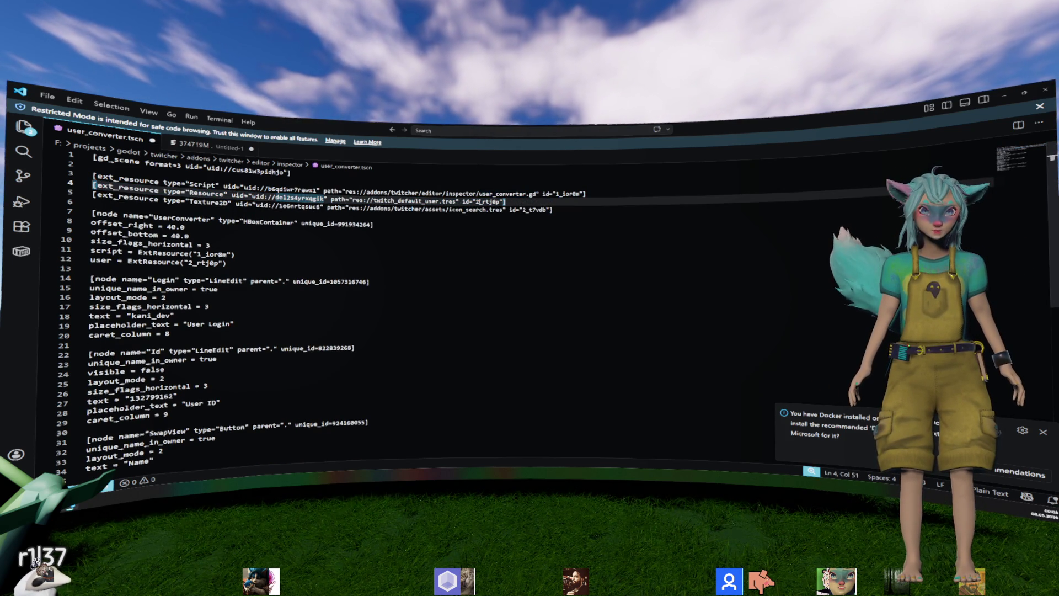
double_click(477, 202)
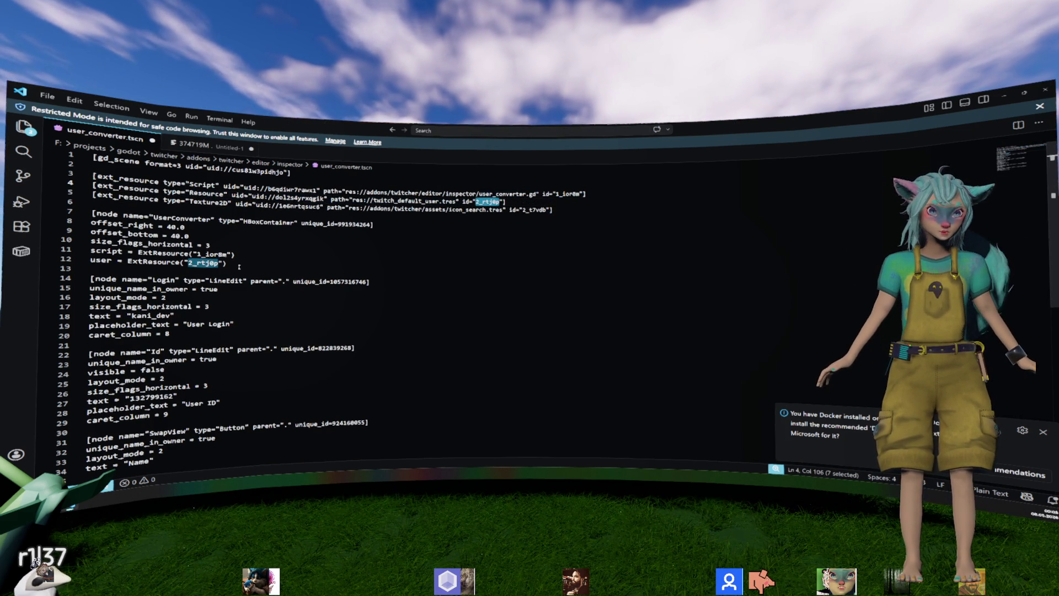
drag(239, 267, 264, 254)
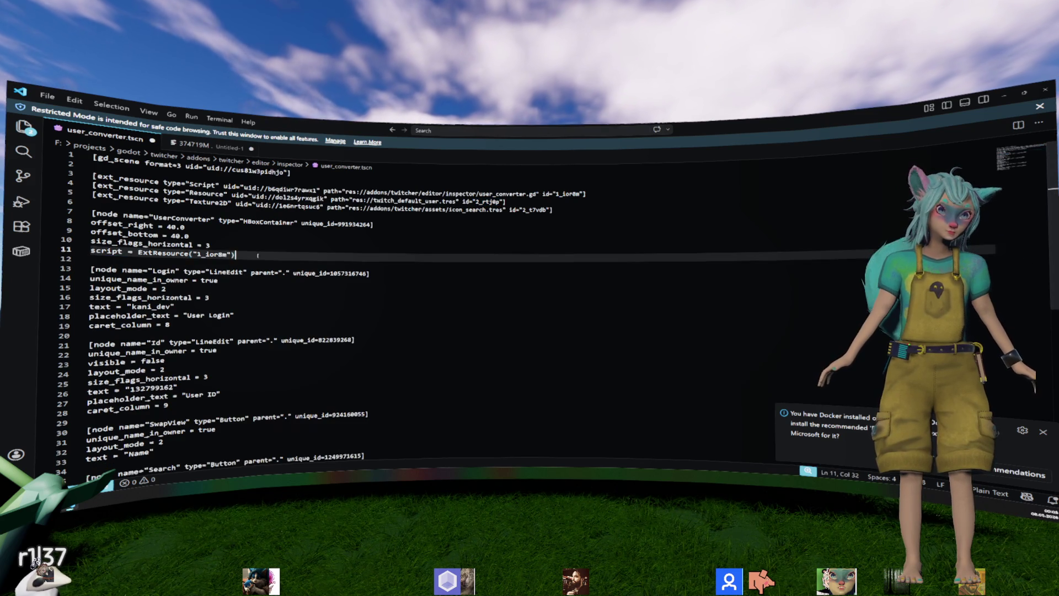
key(BackSpace)
triple_click(276, 189)
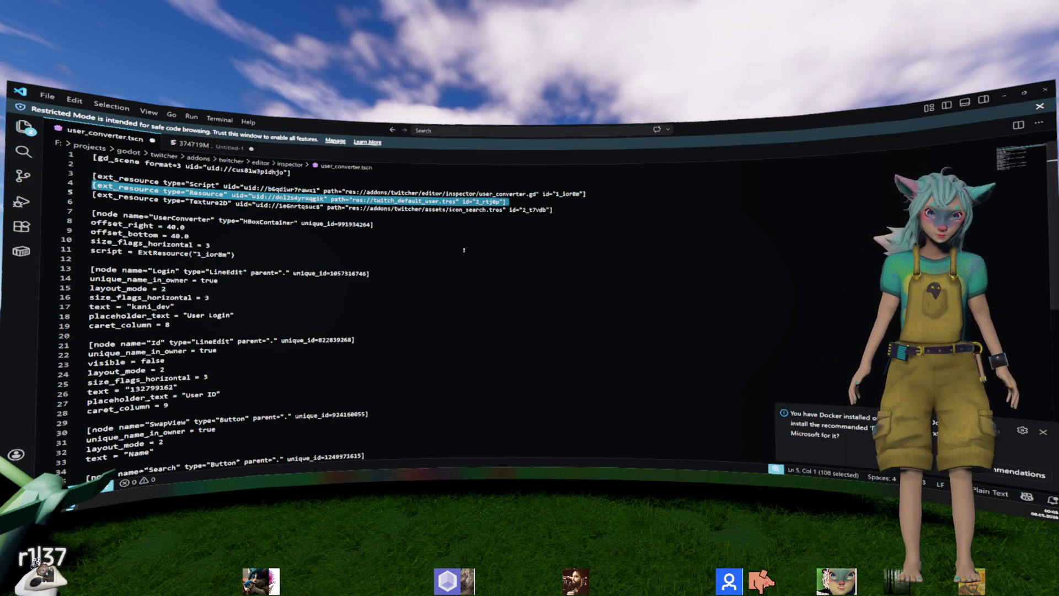
key(BackSpace)
scroll(464, 250, down, 2)
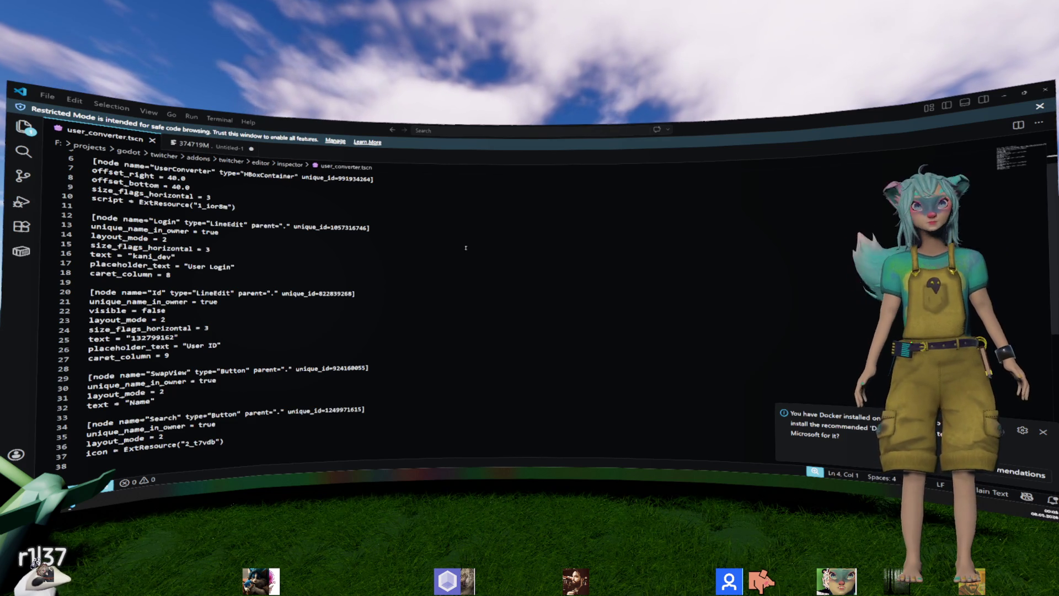
key(alt+Tab)
click(550, 337)
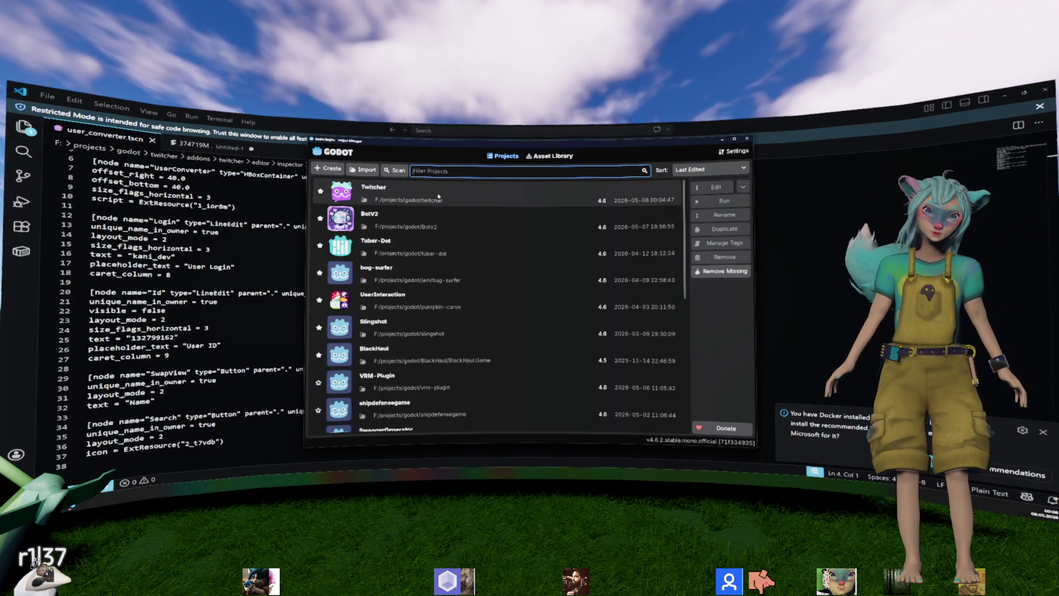
double_click(438, 196)
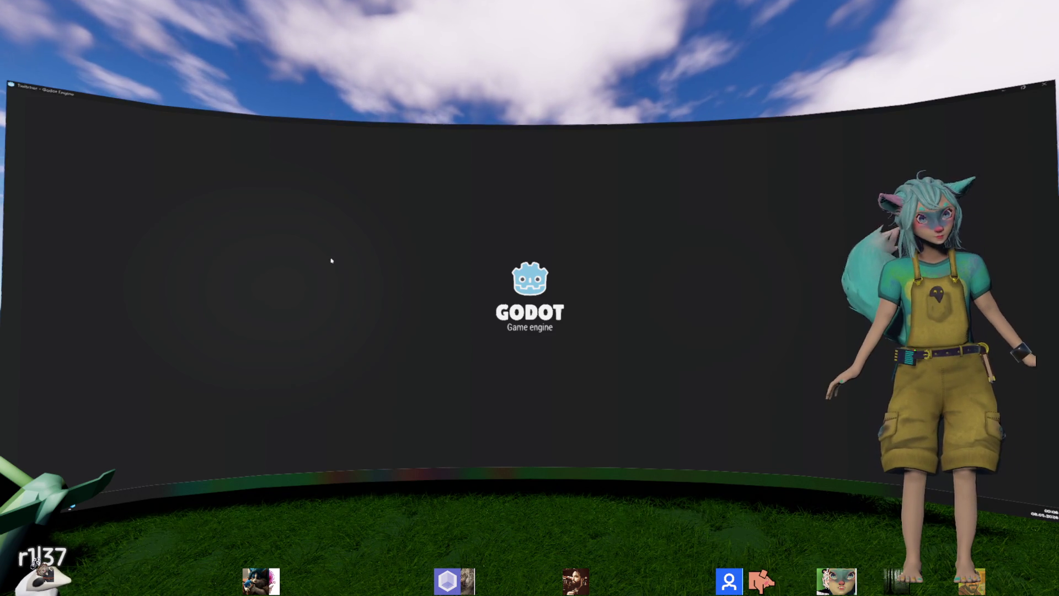
key(alt+Tab)
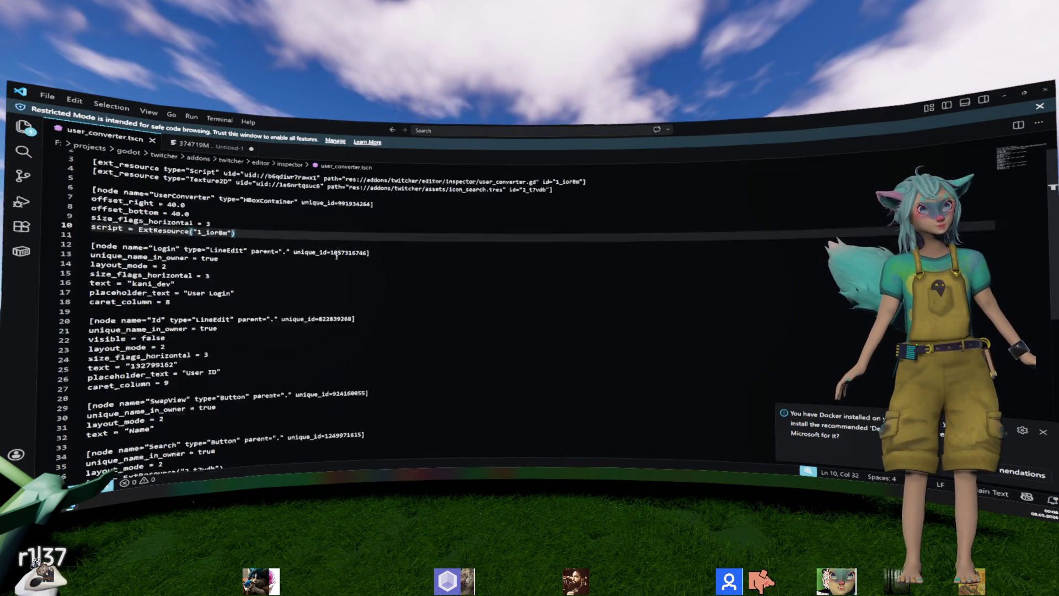
scroll(280, 212, up, 2)
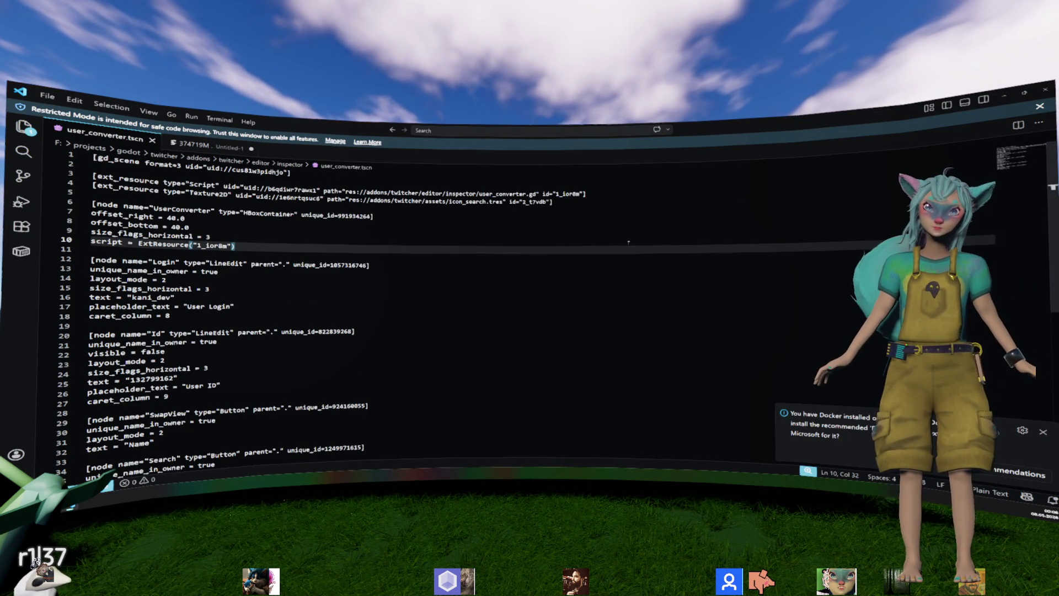
scroll(628, 237, down, 3)
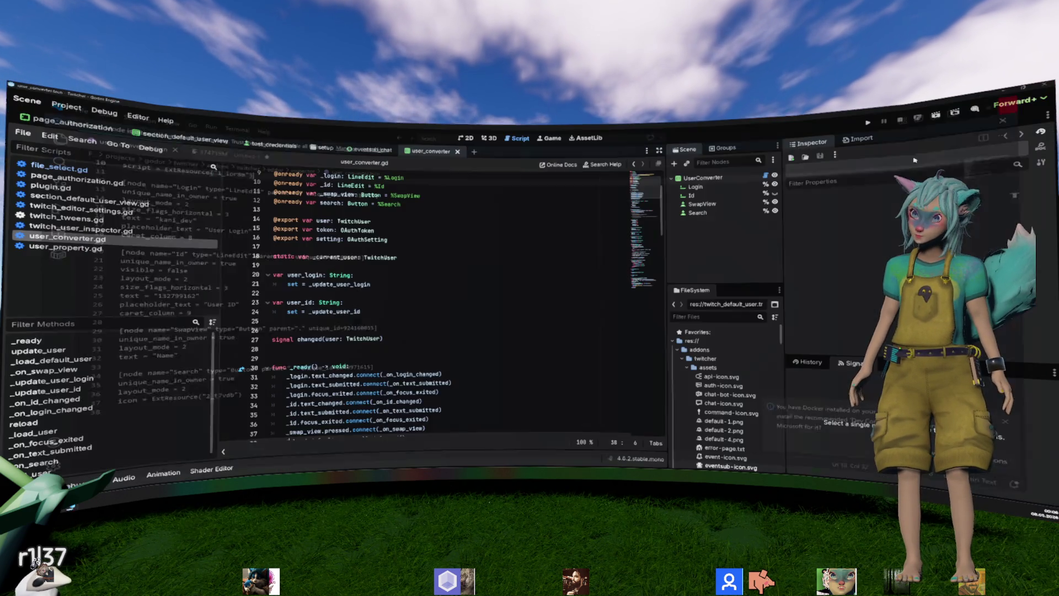
key(alt+Tab)
click(508, 374)
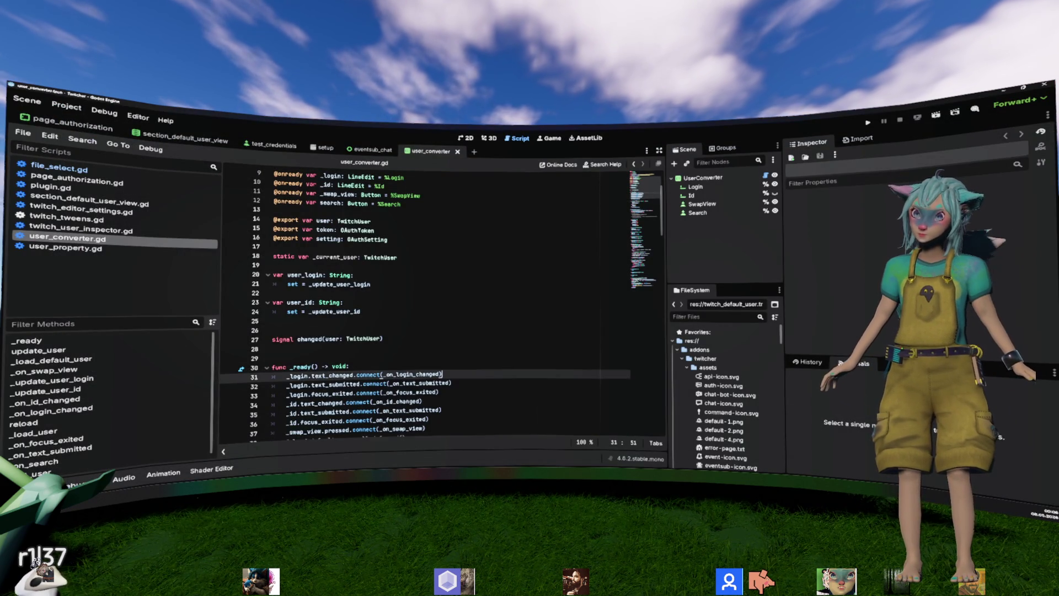
click(1042, 85)
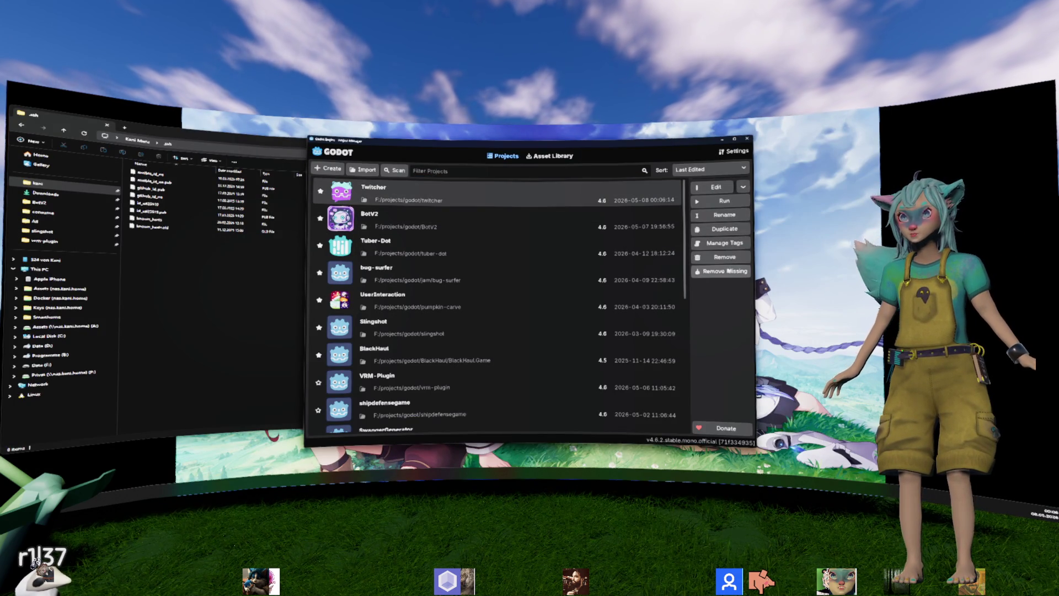
right_click(618, 202)
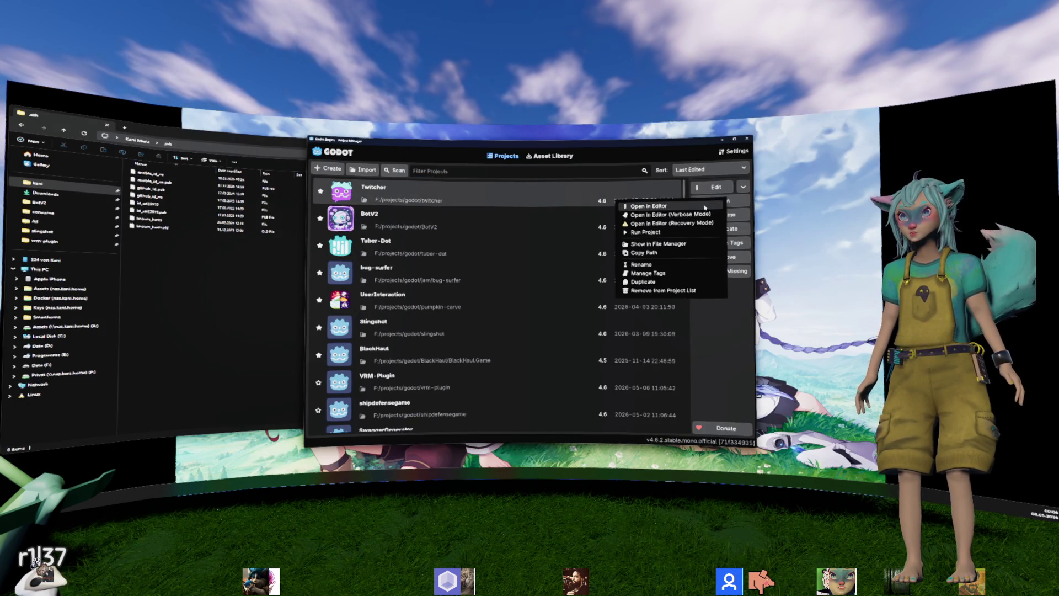
click(705, 207)
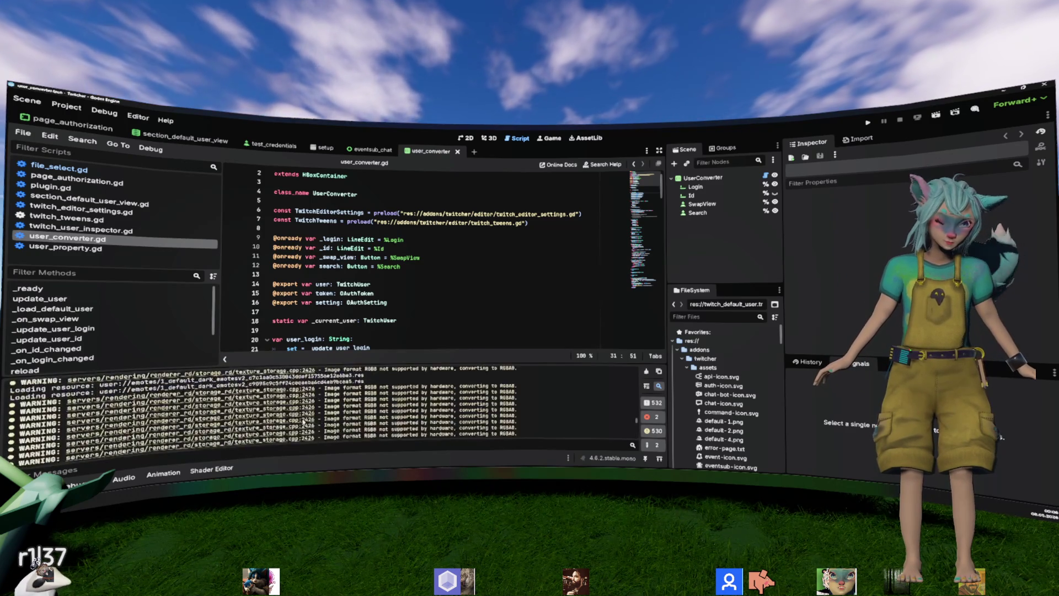
drag(636, 417, 640, 358)
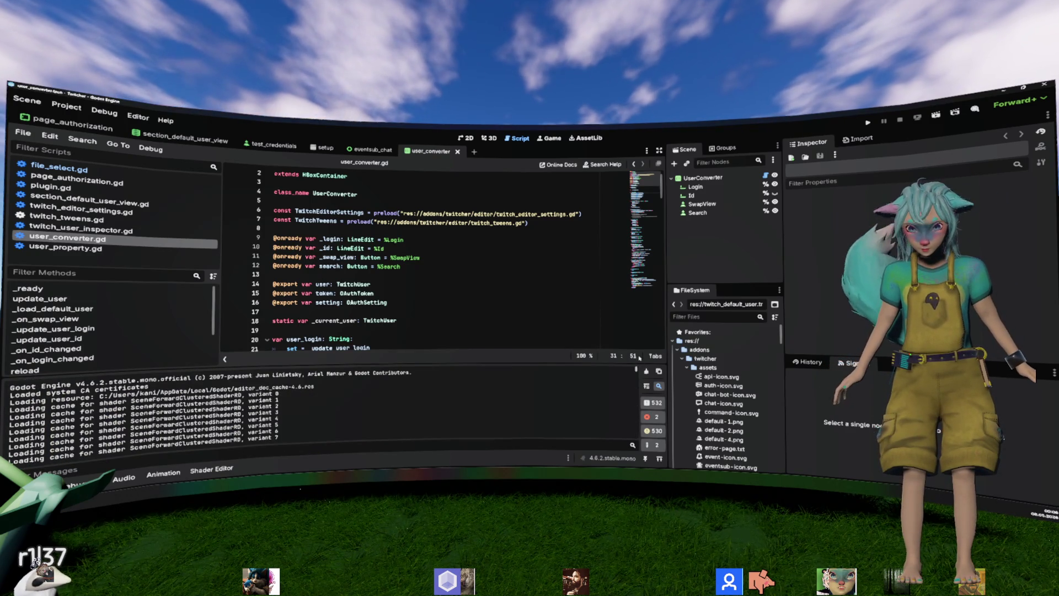
click(646, 370)
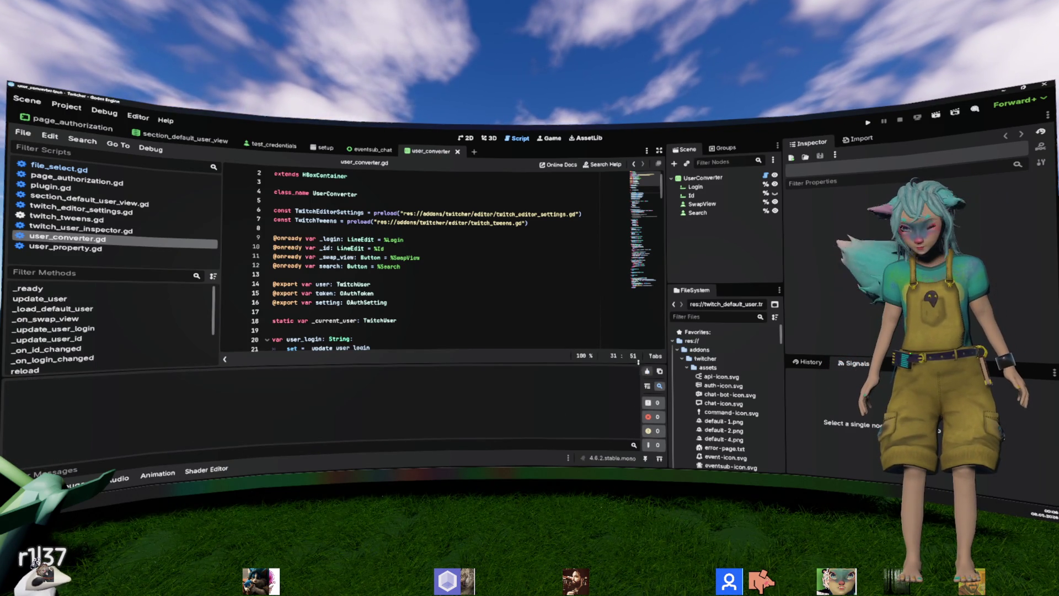
click(703, 178)
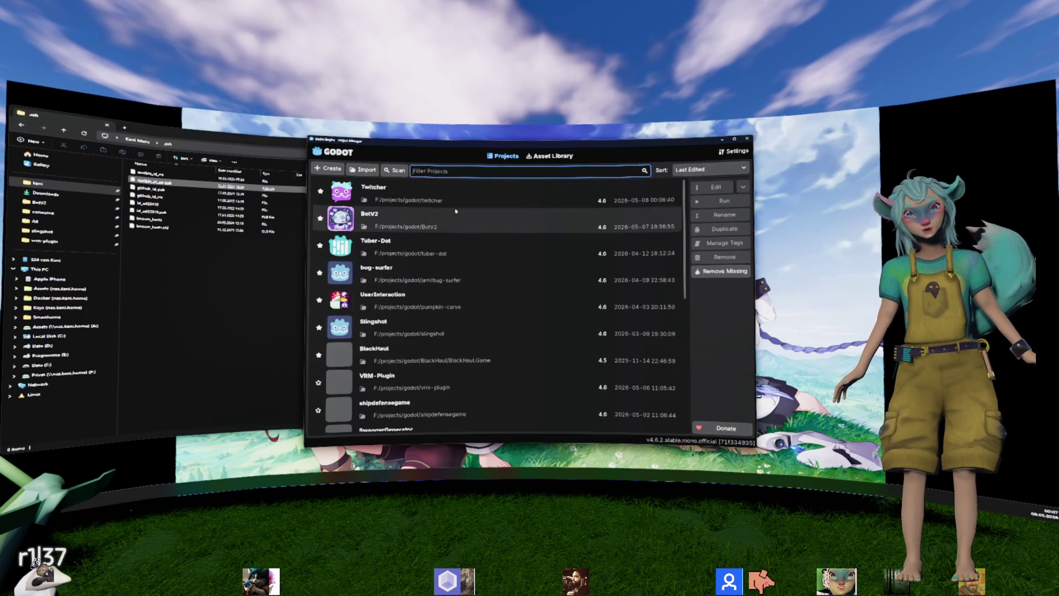
Step: Dismiss the Twitcher project menu, then close the Project Manager and File Explorer
right_click(429, 201)
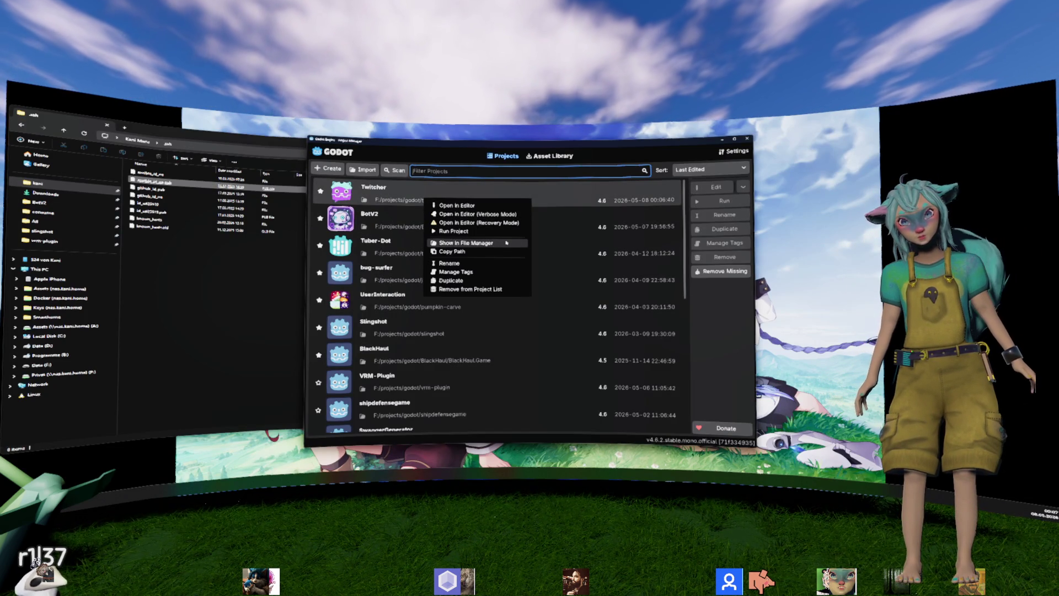
click(746, 141)
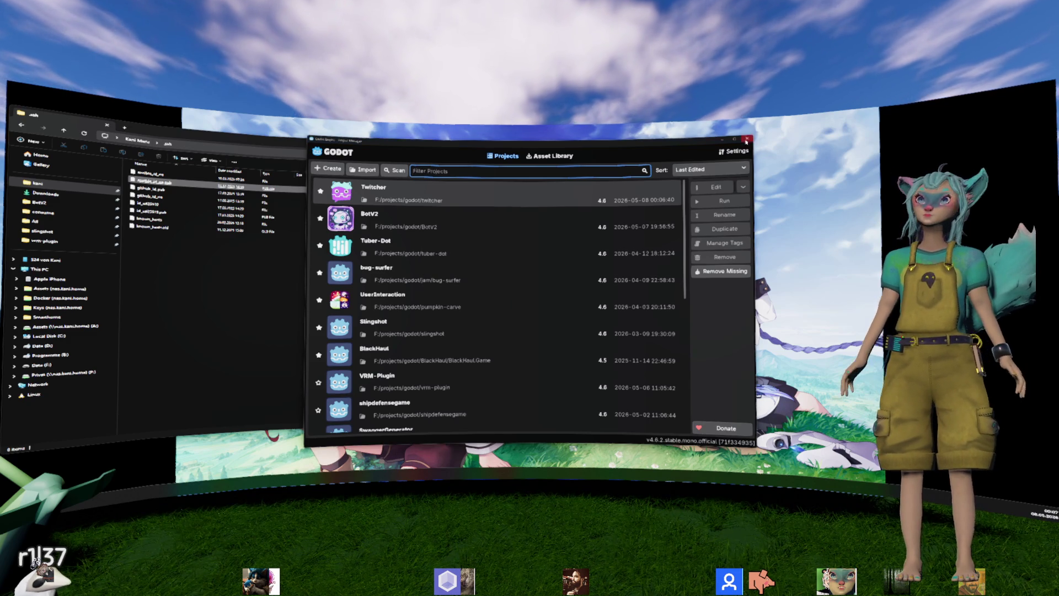
click(745, 141)
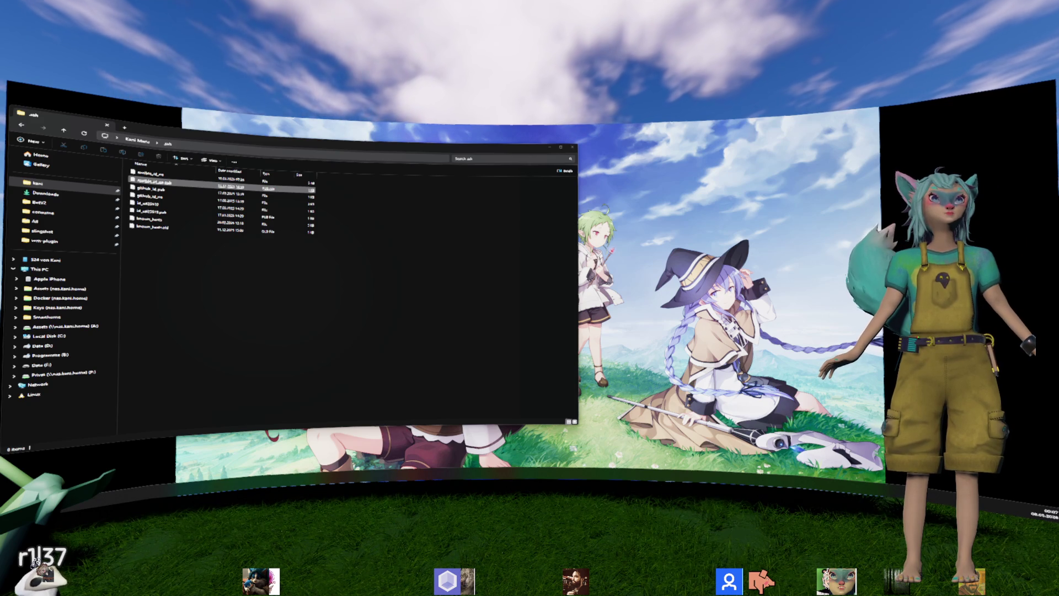
key(alt+F4)
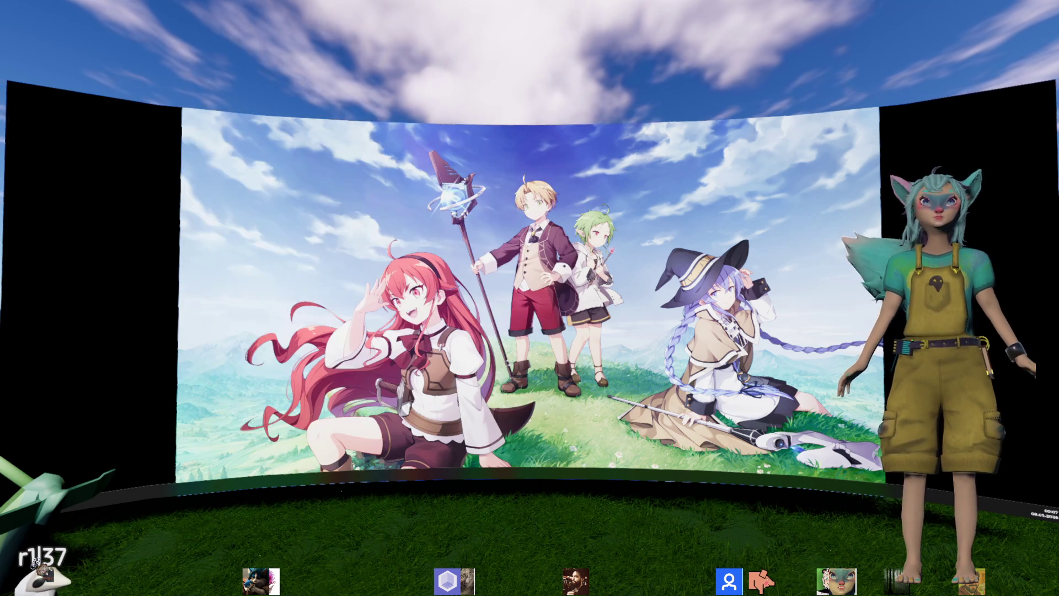
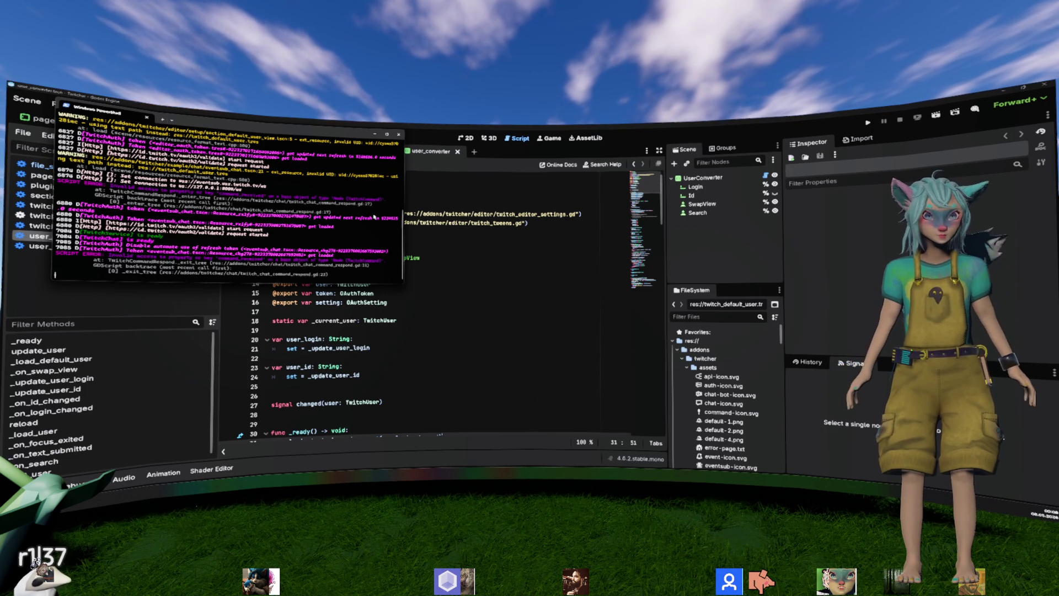
Step: Bring the Godot editor forward, then return to the PowerShell token log window
click(705, 178)
key(alt+Tab)
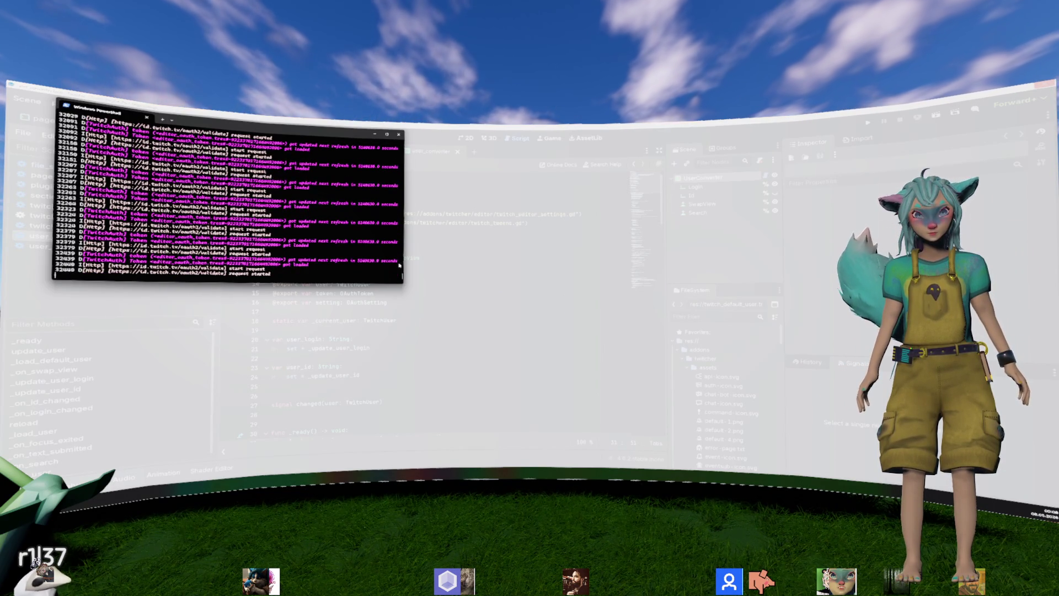
click(525, 234)
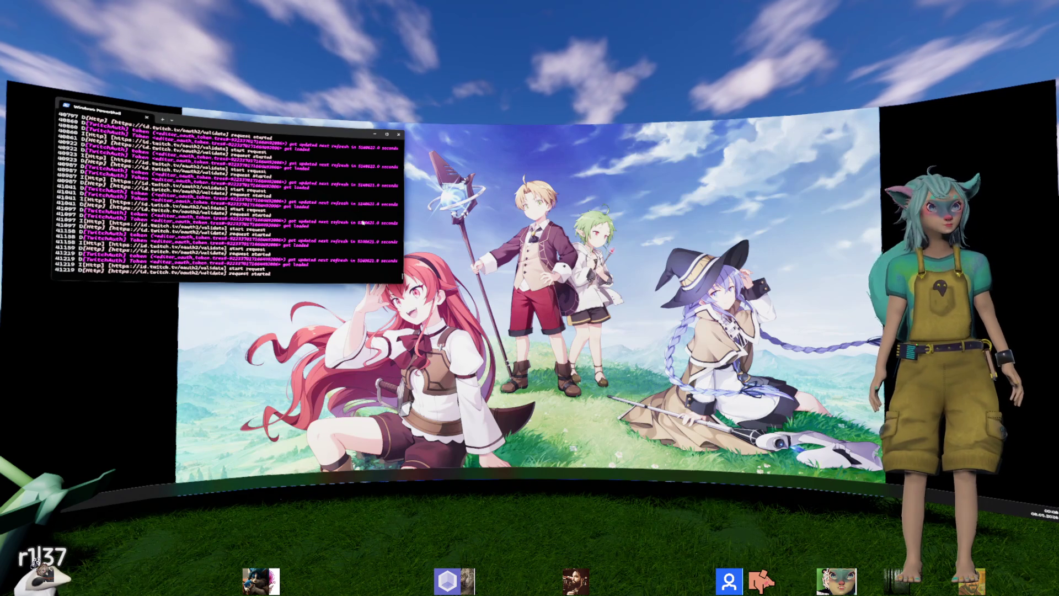
Step: Scroll back through the PowerShell Twitch token log and copy one line of its output
scroll(362, 223, up, 8)
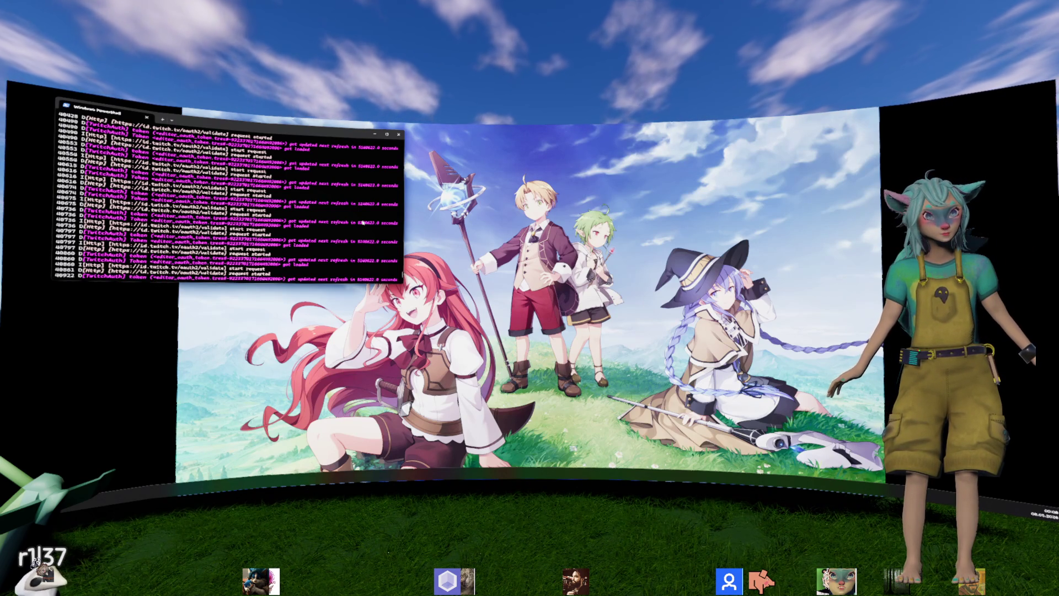
scroll(362, 222, up, 20)
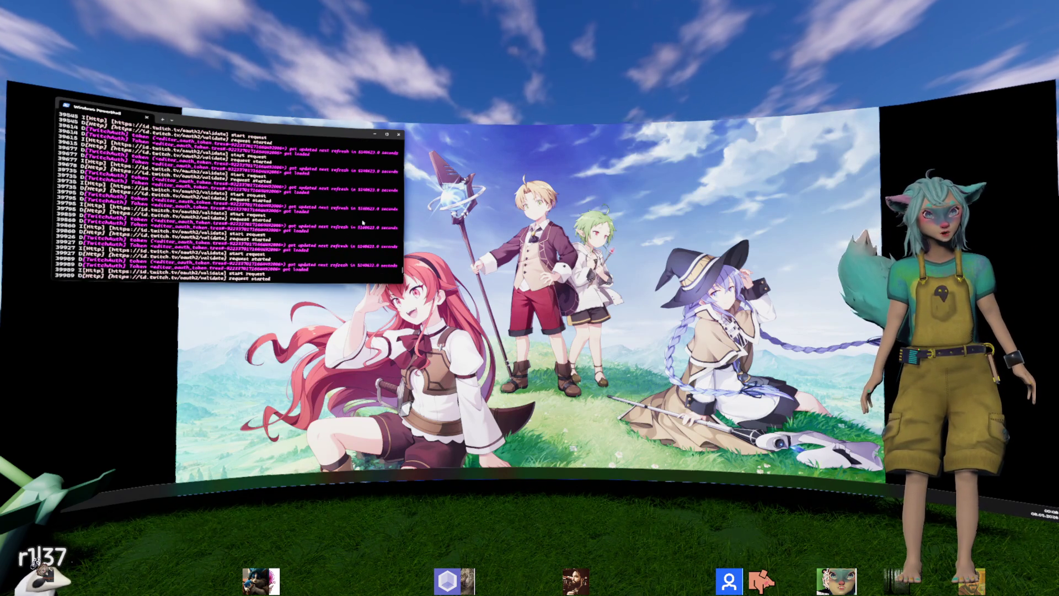
scroll(362, 222, up, 15)
scroll(363, 222, down, 20)
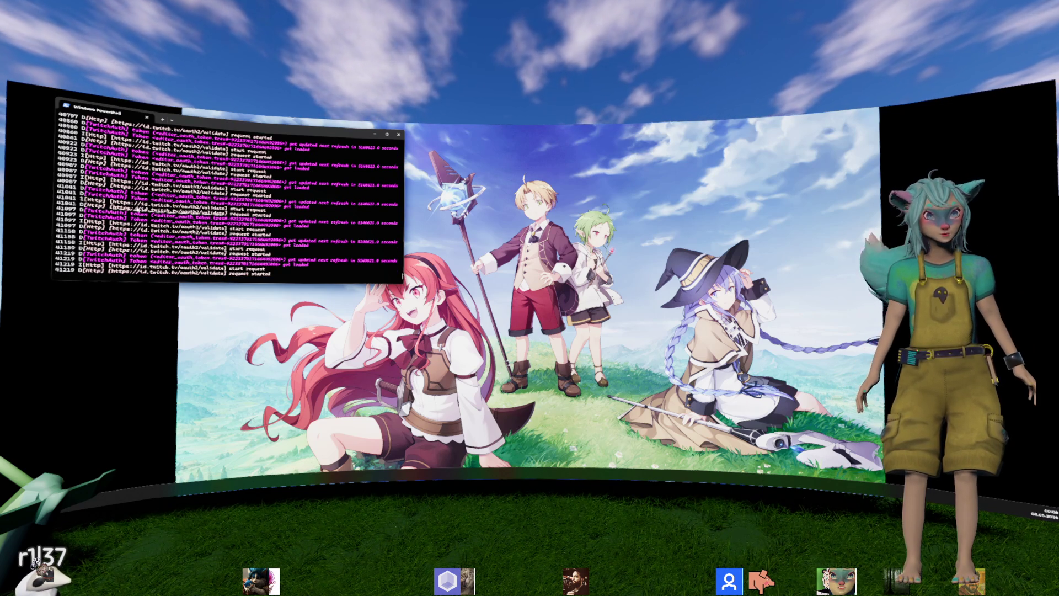
drag(57, 188, 282, 201)
right_click(282, 201)
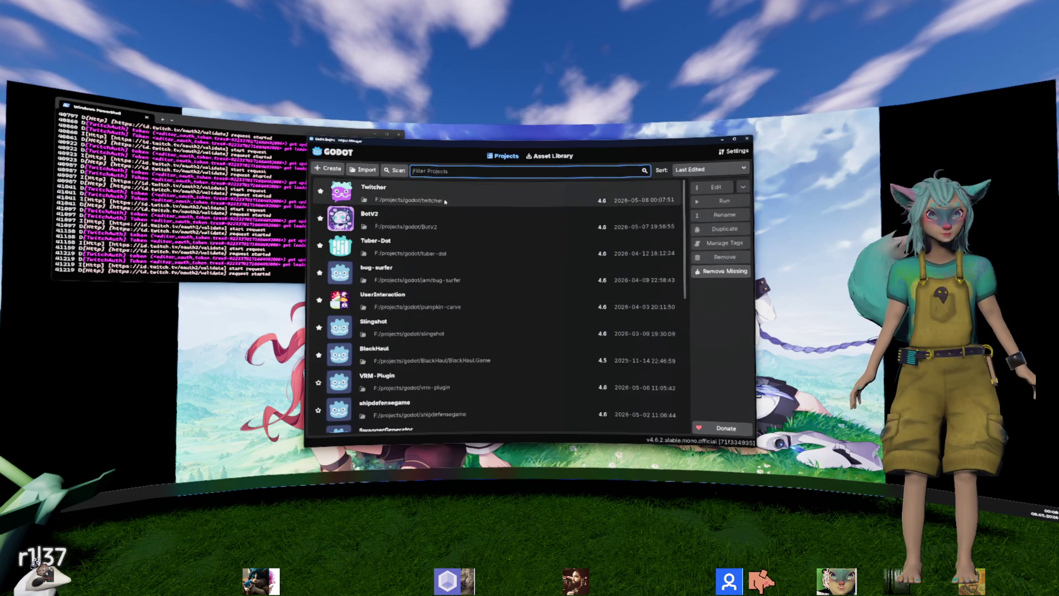
Step: Reopen the Twitcher project and bring the user_converter.gd script editor in front of the log
double_click(445, 192)
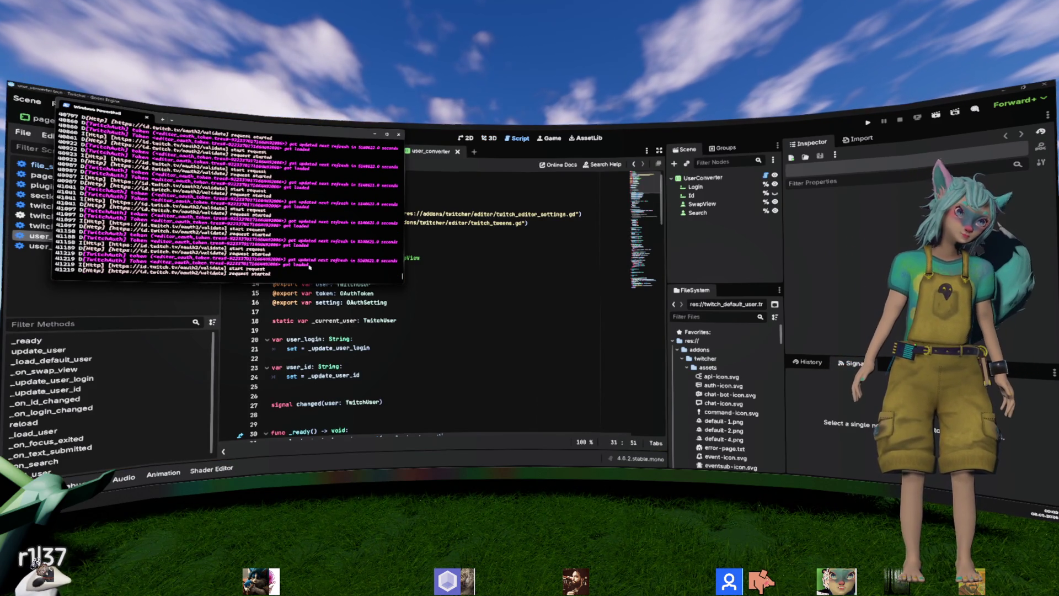
scroll(390, 283, up, 15)
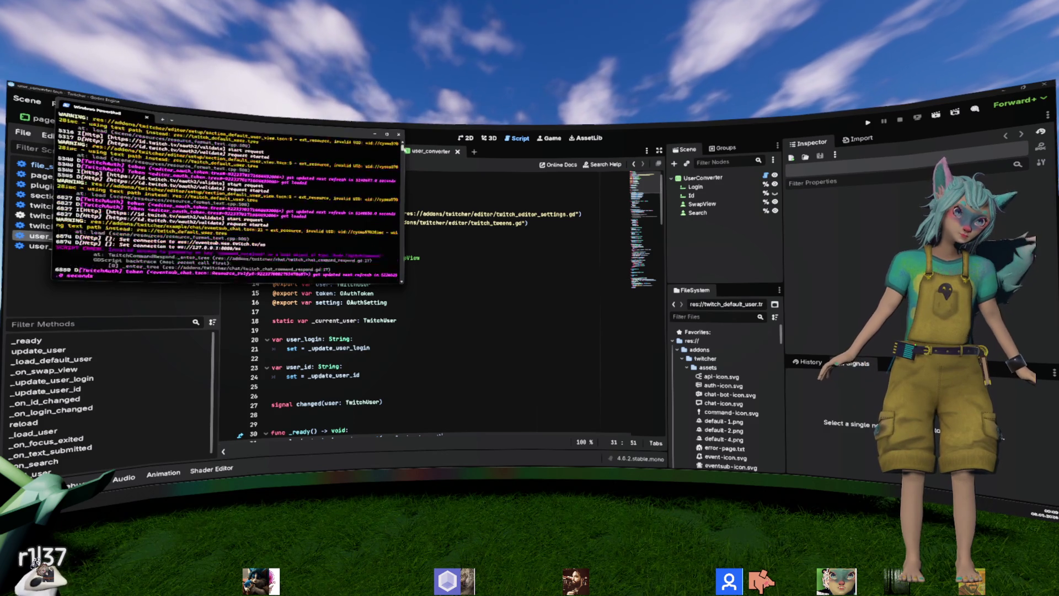
scroll(353, 198, down, 15)
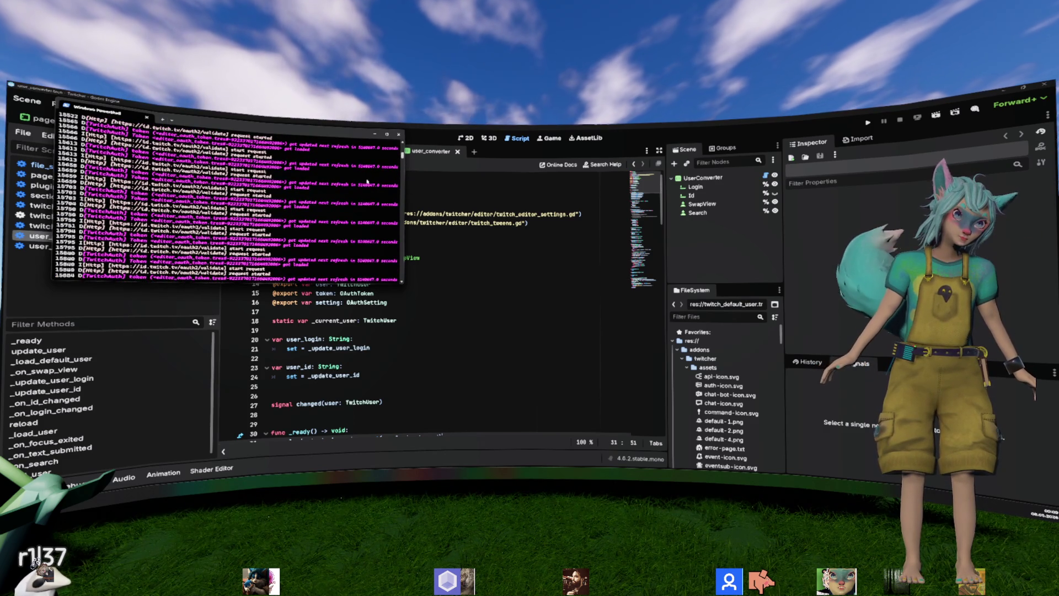
scroll(355, 197, up, 3)
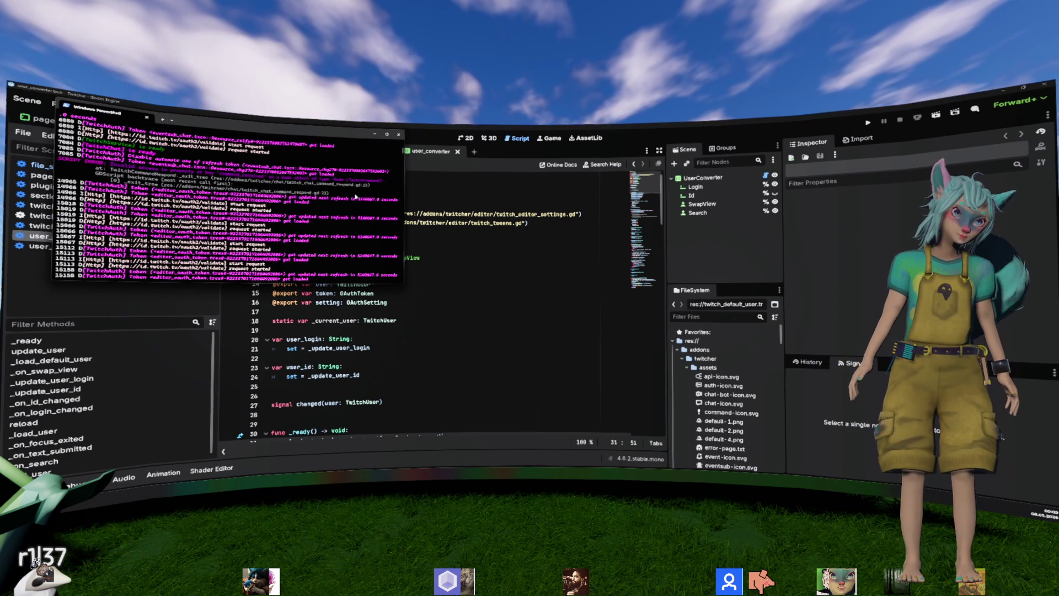
click(436, 247)
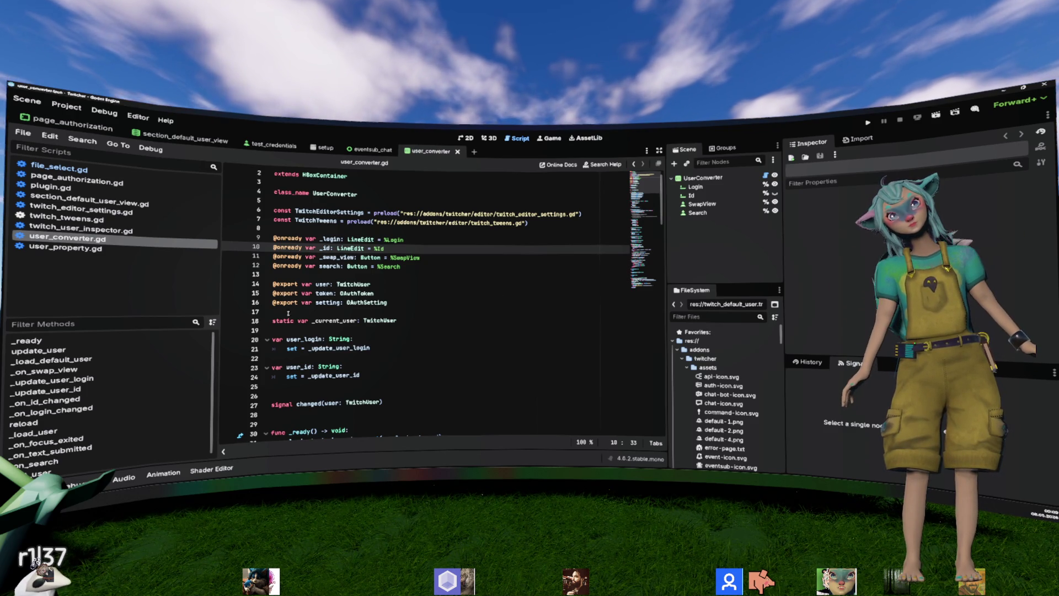
Step: Search user_converter.gd for 'token' and step through matches to the _token usage on line 148
scroll(288, 313, down, 9)
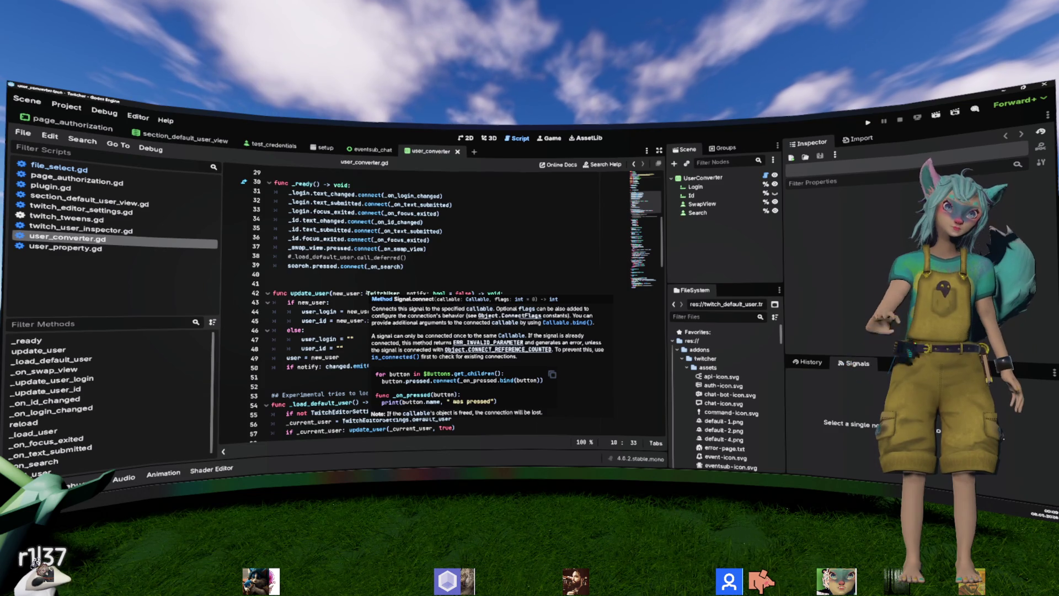
scroll(369, 291, up, 6)
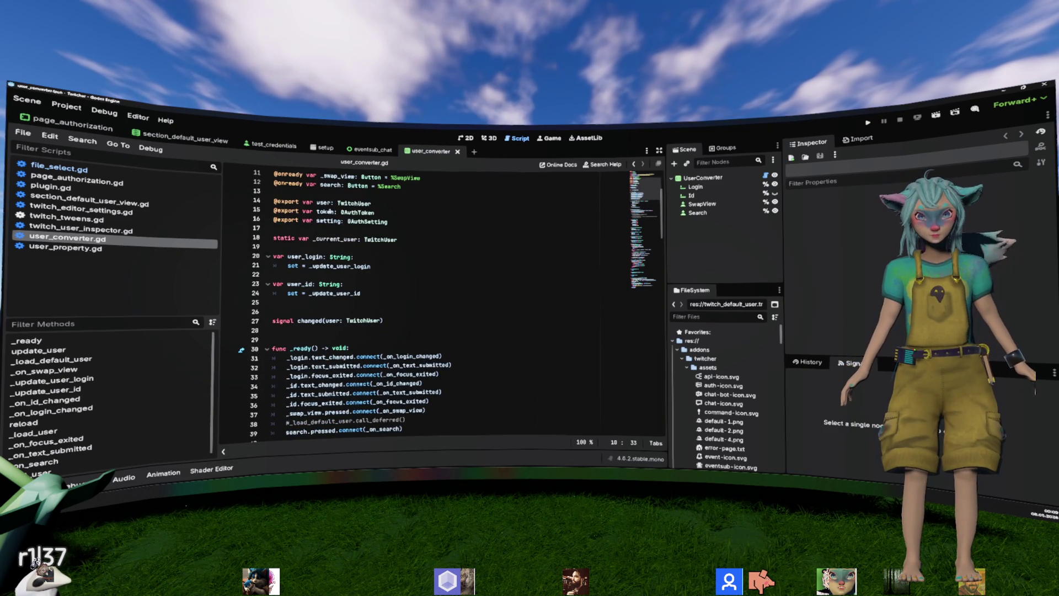
double_click(325, 212)
key(ctrl+f)
key(Return)
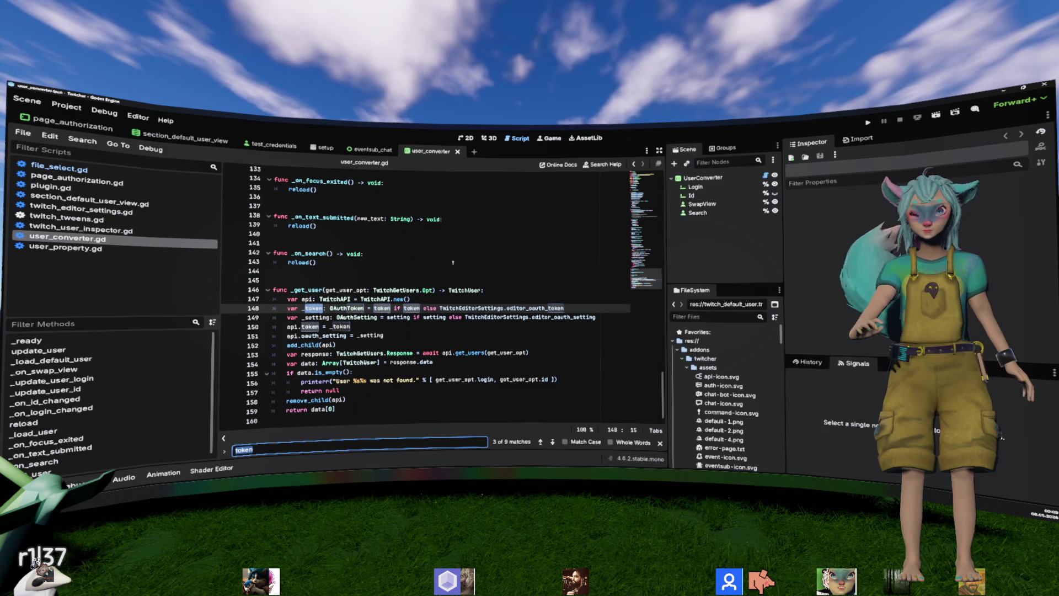
key(Return)
key(Return)
key(Return)
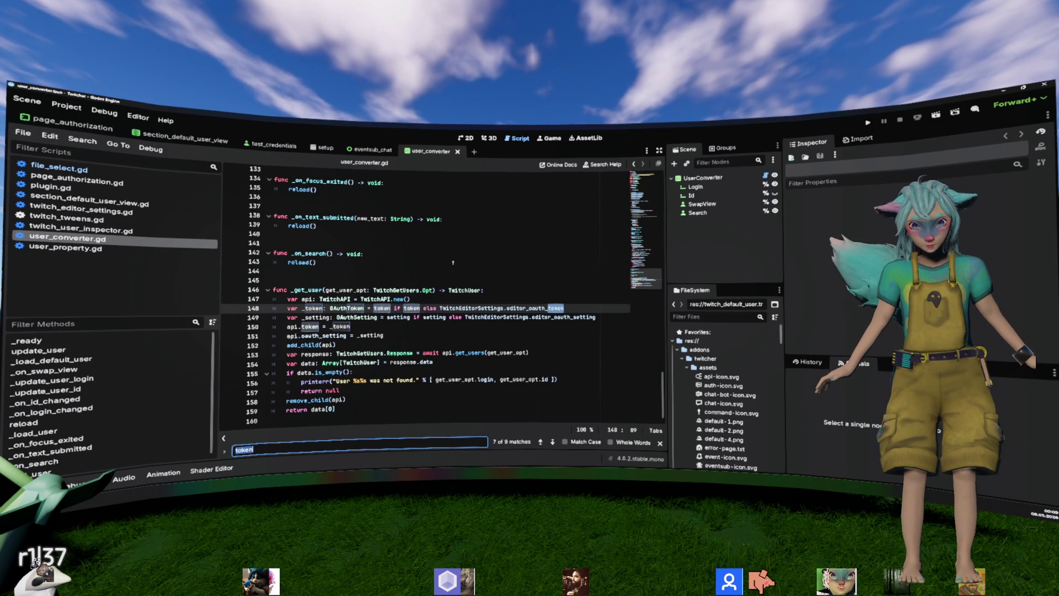
key(Return)
key(Return)
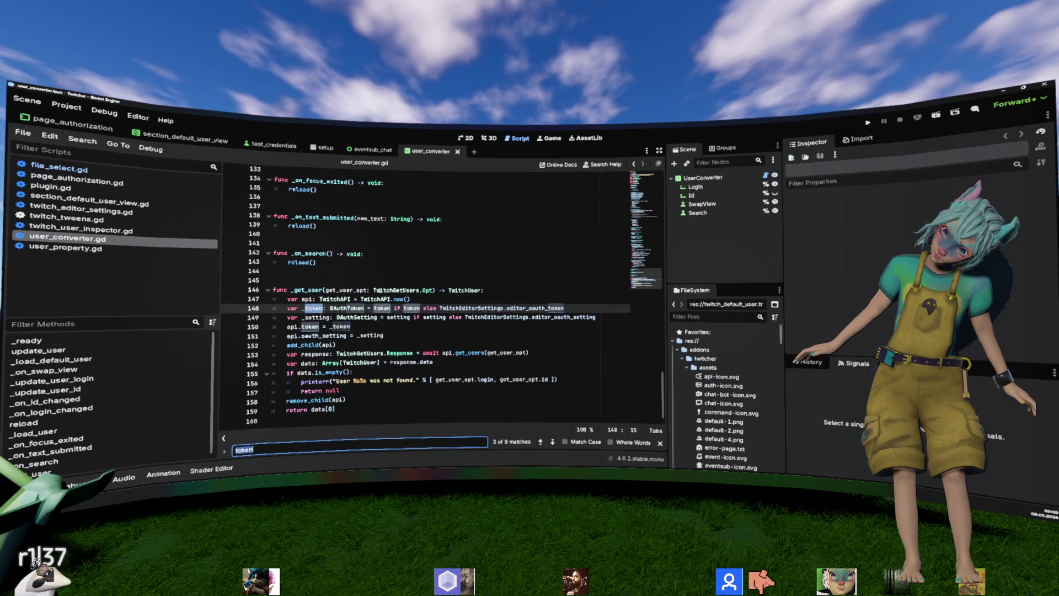
Step: Find the _get_user usages, then open a new first line in its declaration on line 146
double_click(308, 289)
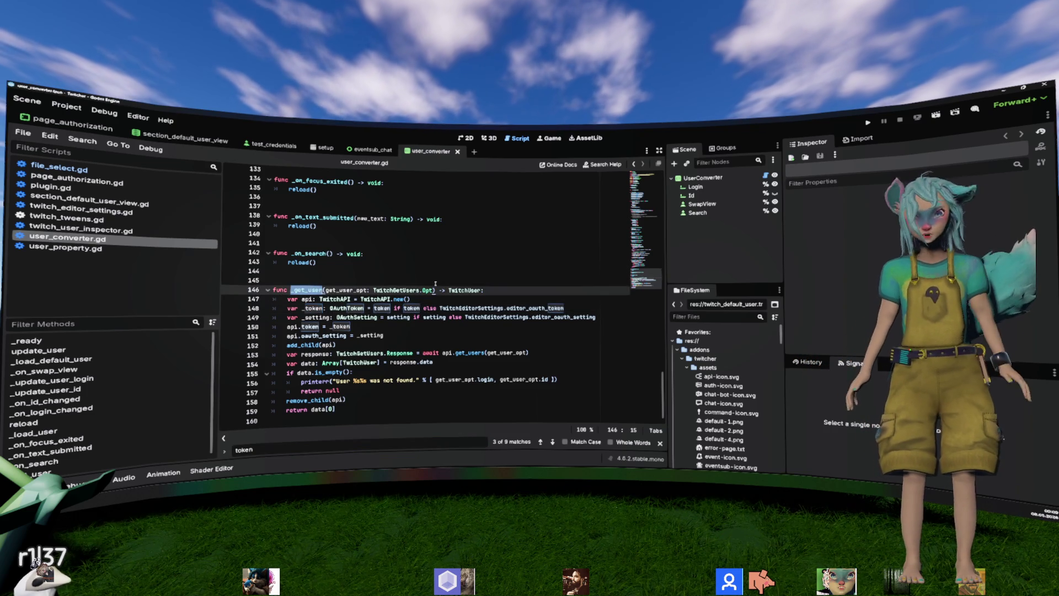
key(ctrl+f)
key(Return)
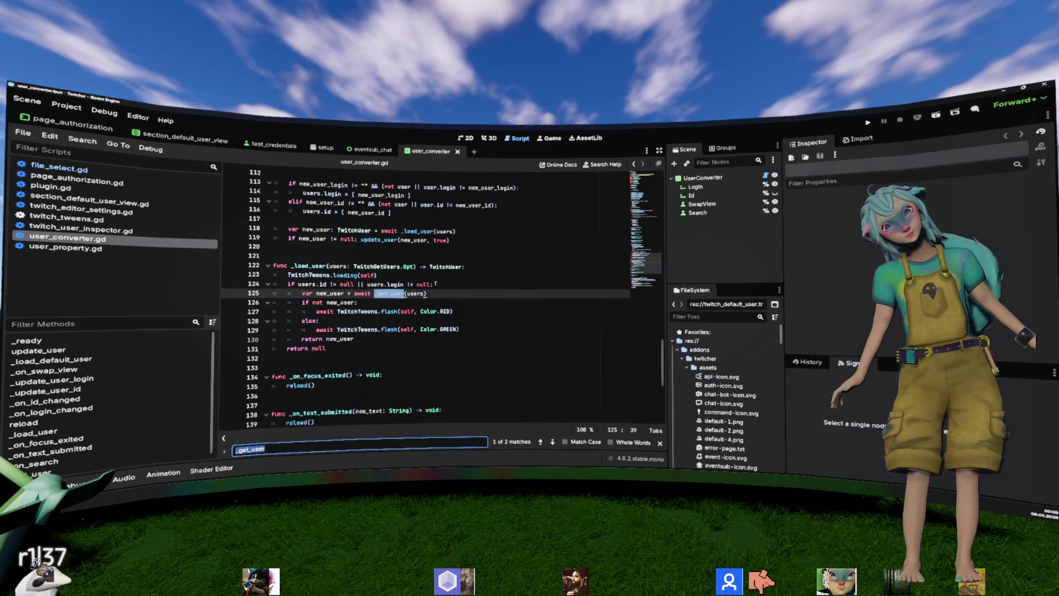
key(Return)
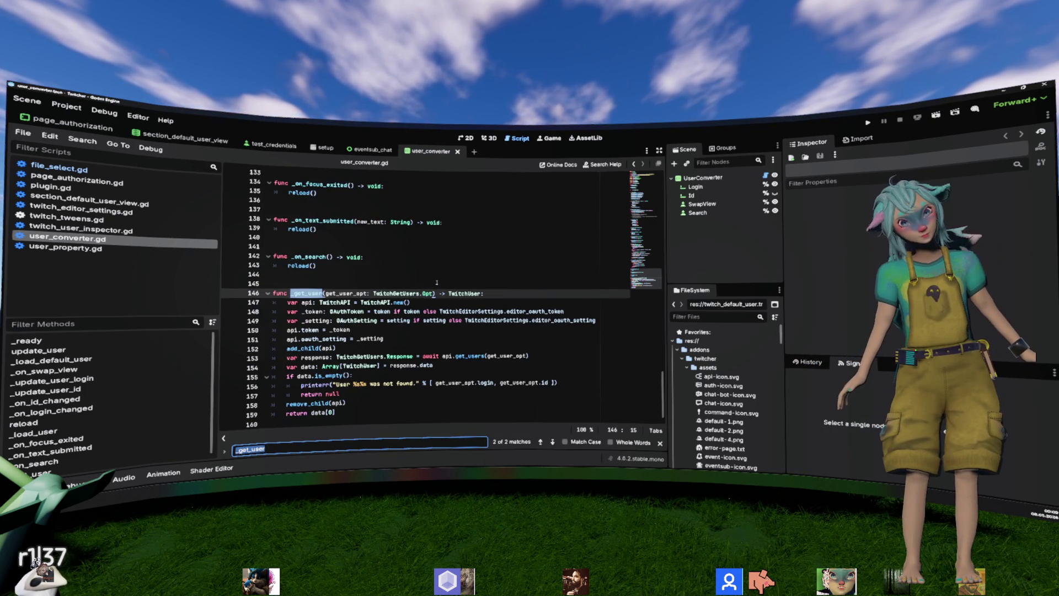
click(499, 293)
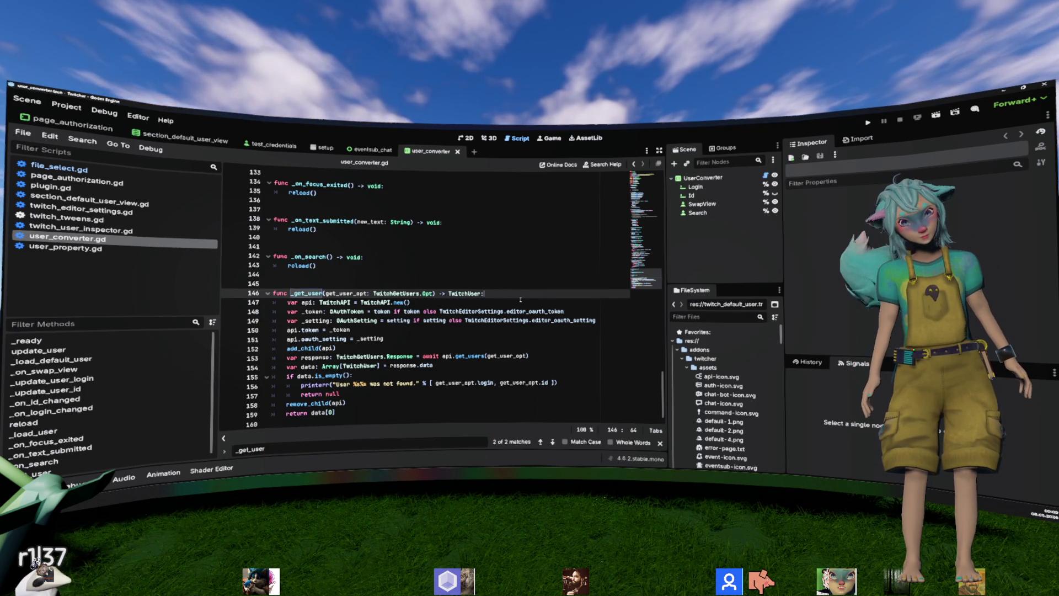
key(Return)
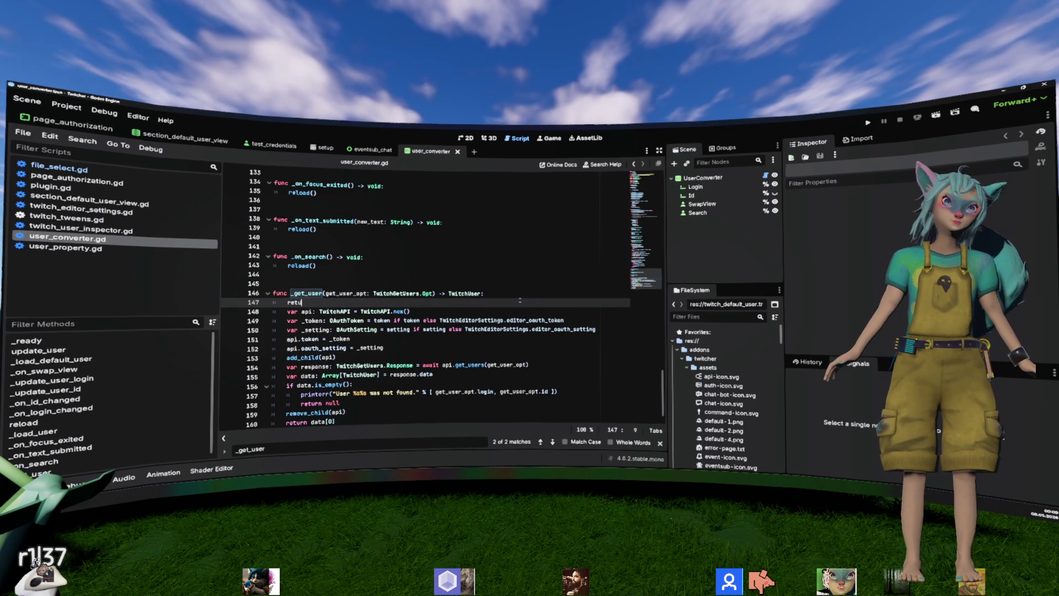
Step: Make _get_user immediately return null and save user_converter.gd
text(rn null)
key(Escape)
key(ctrl+s)
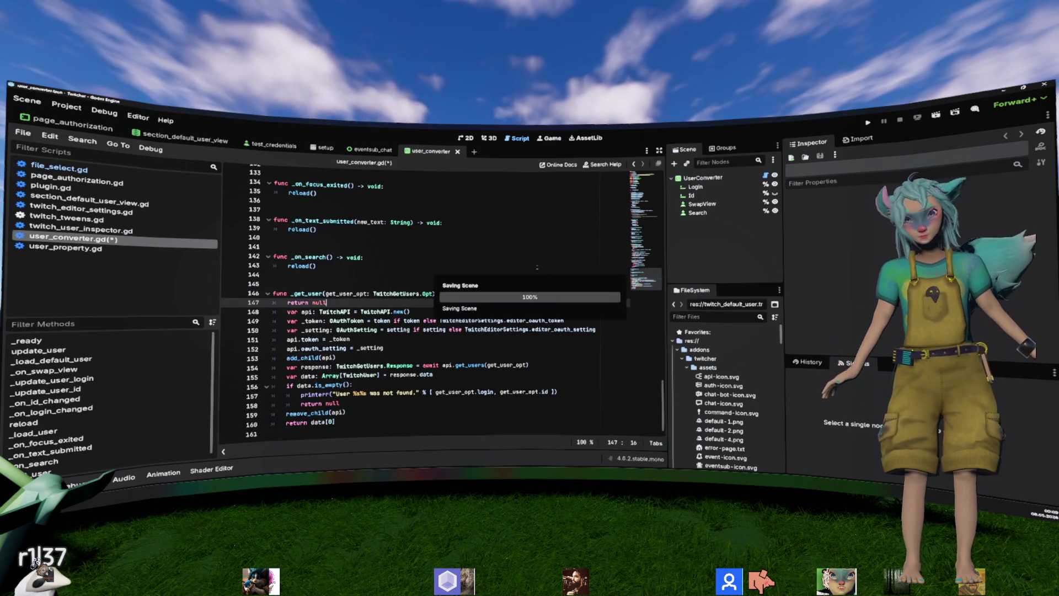
Step: Select the UserConverter root node and switch over to the PowerShell log
click(536, 257)
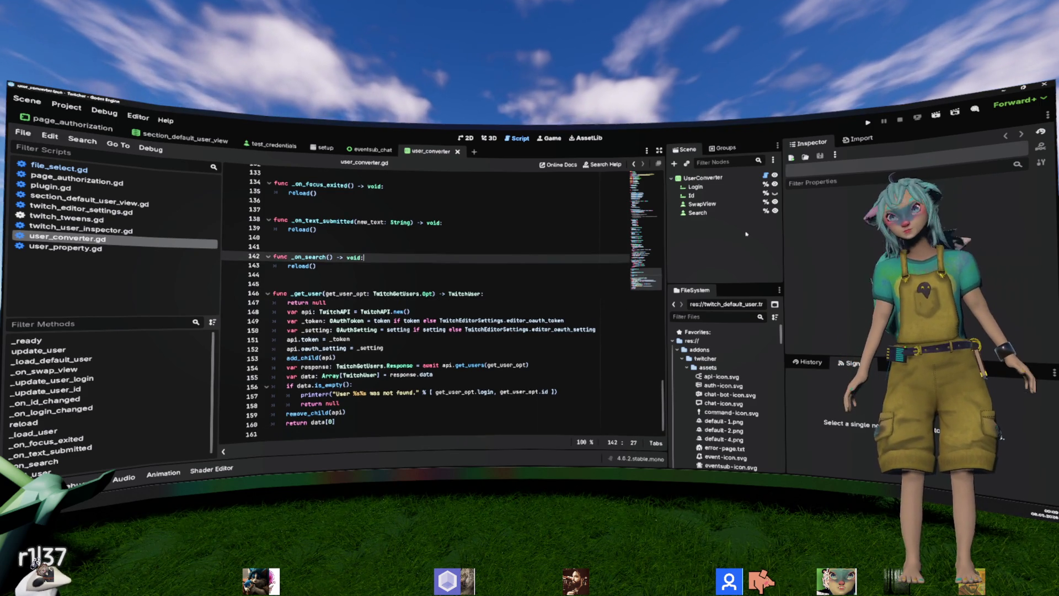
click(711, 178)
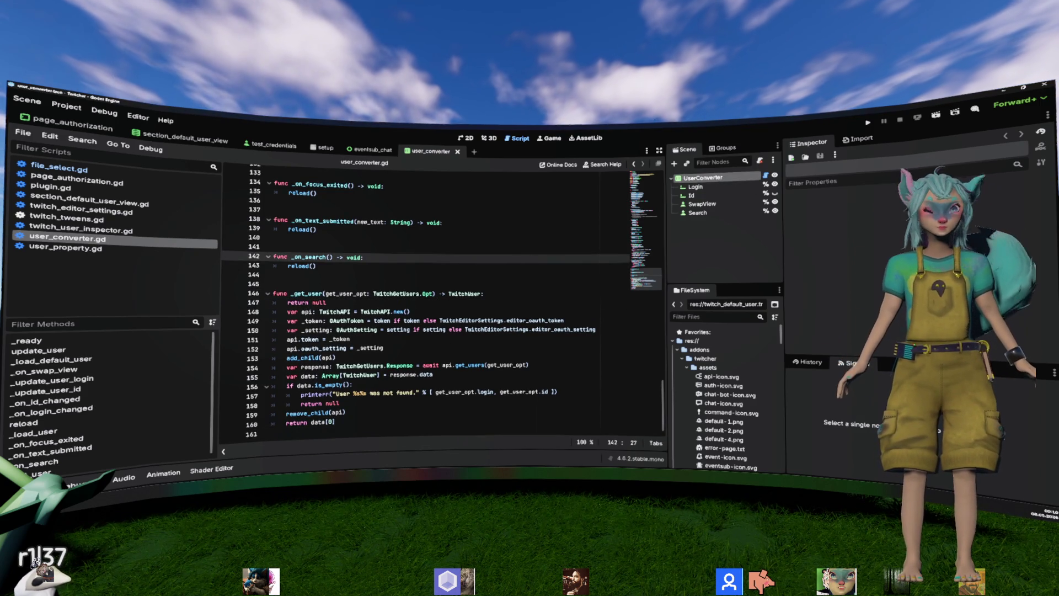
key(alt+Tab)
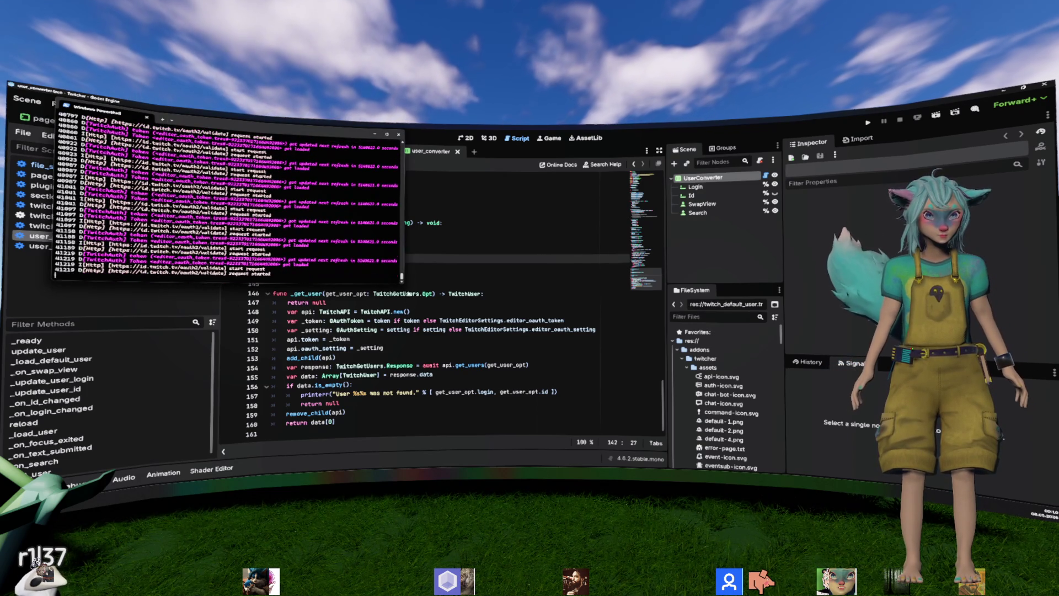
key(alt+Tab)
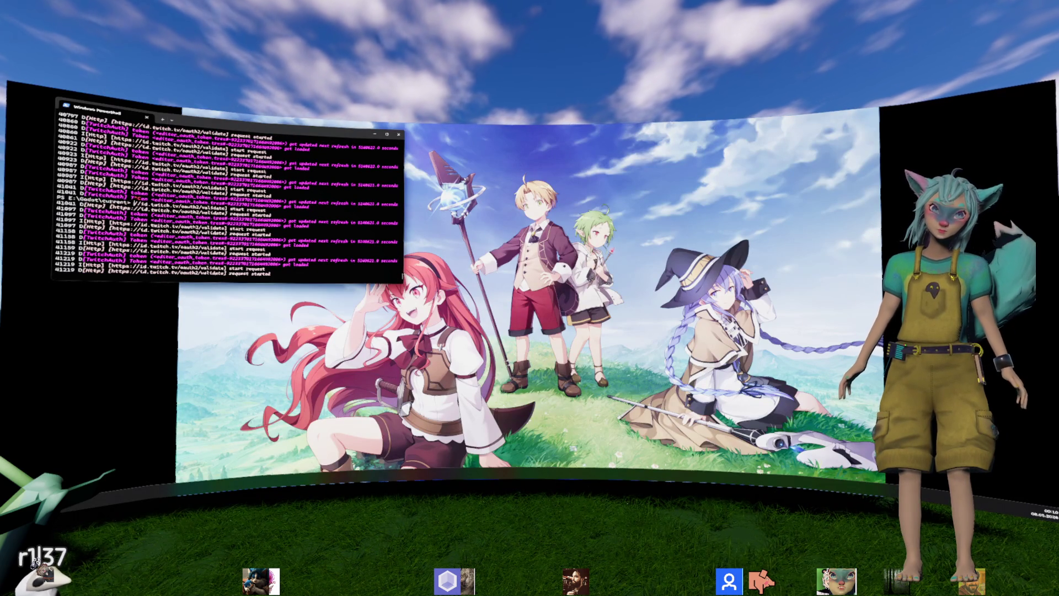
Step: Clear the PowerShell console, relaunch Godot with .\godot.exe, and reopen the Twitcher project
text(clear)
key(ctrl+l)
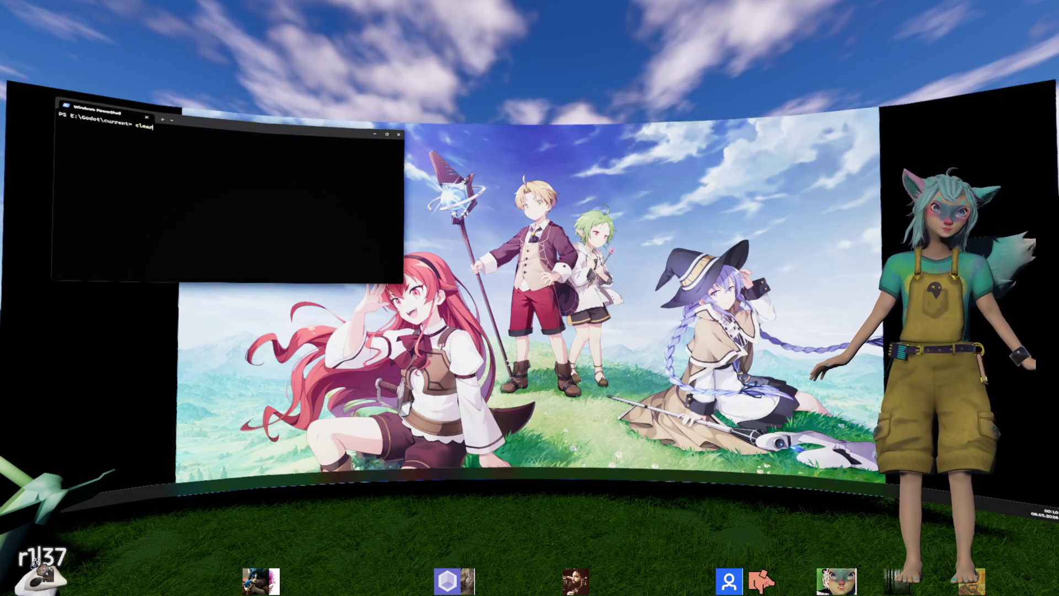
key(Return)
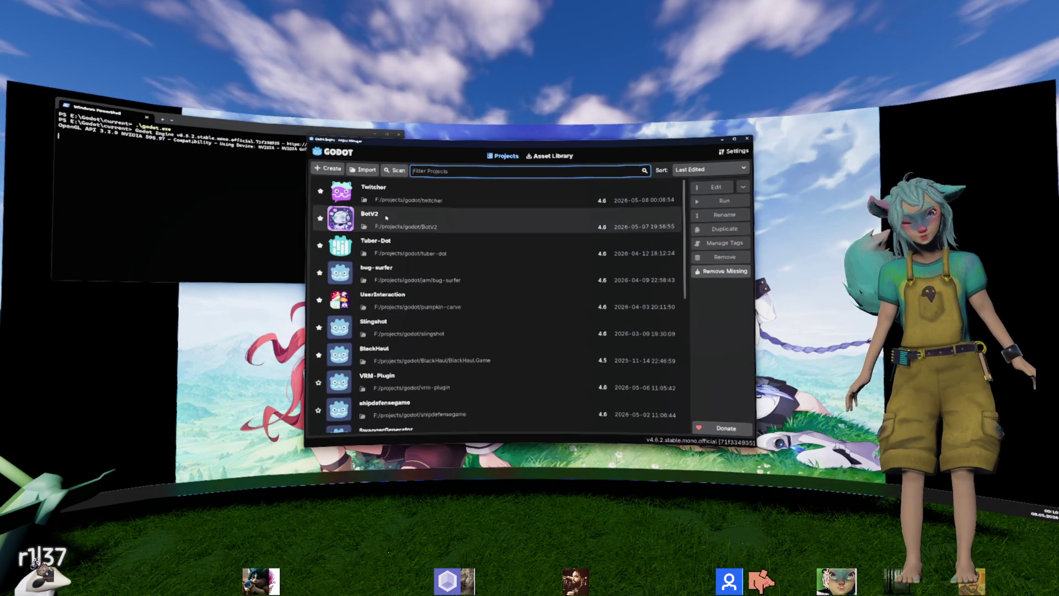
double_click(385, 200)
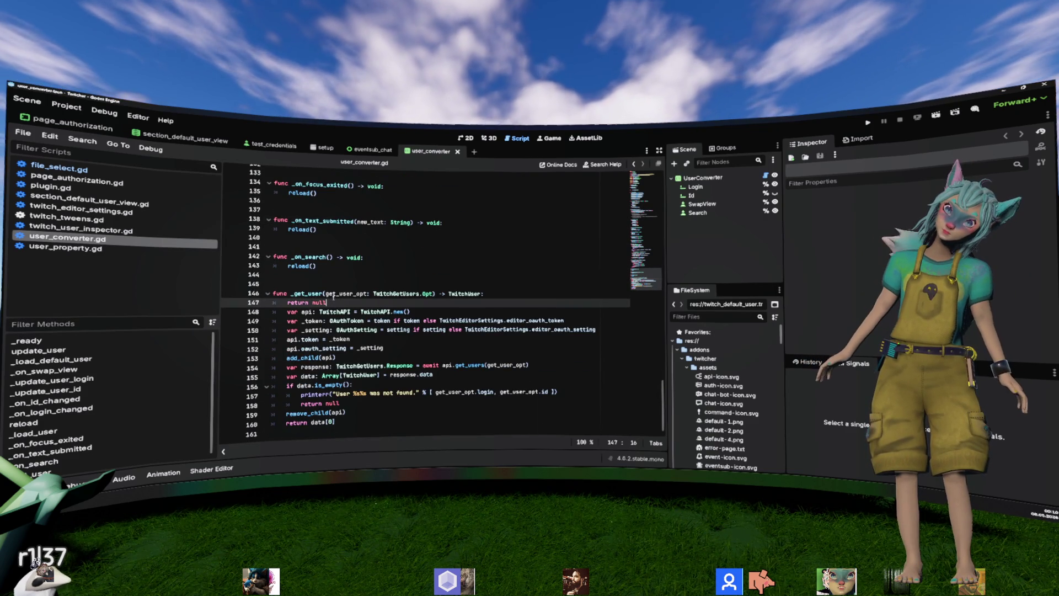
Step: Comment out the _get_user body below return null, save, and check the PowerShell log
mouse_move(333, 298)
mouse_down()
mouse_move(386, 320)
mouse_move(337, 409)
mouse_move(319, 312)
mouse_up()
key(ctrl+k)
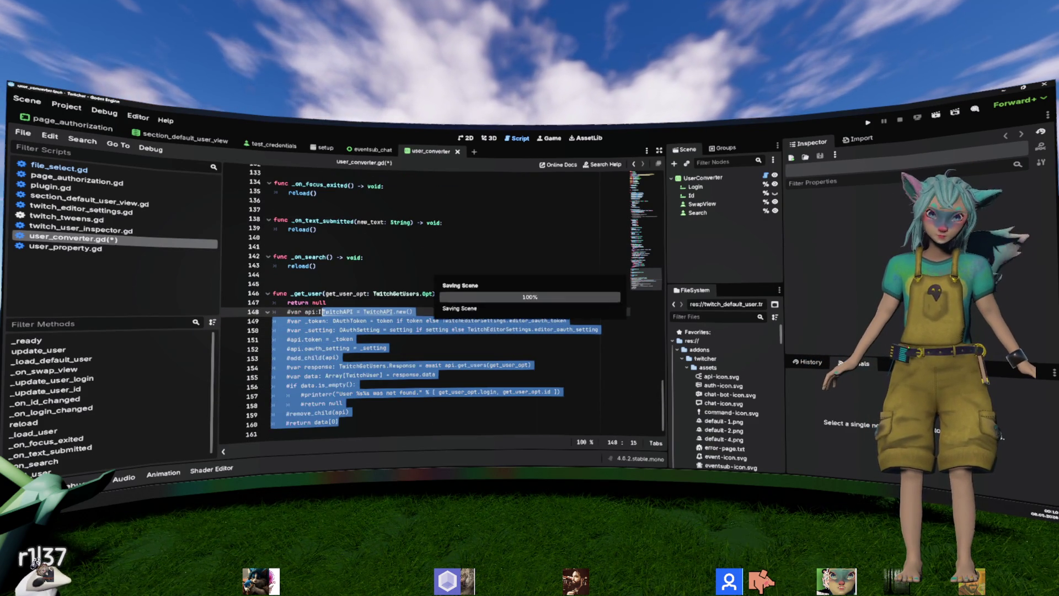
key(alt+Tab)
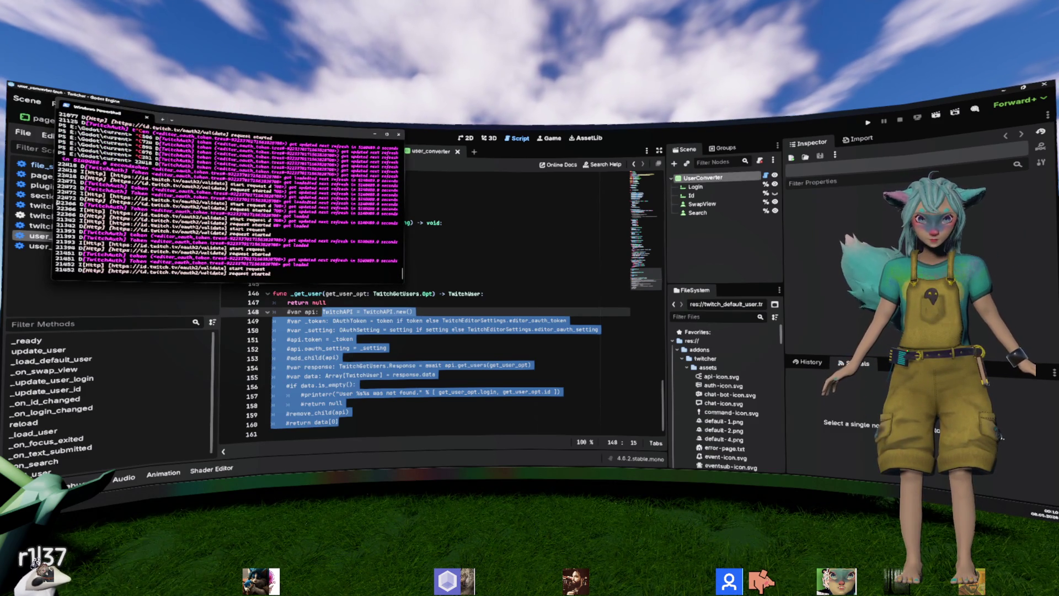
key(ctrl+s)
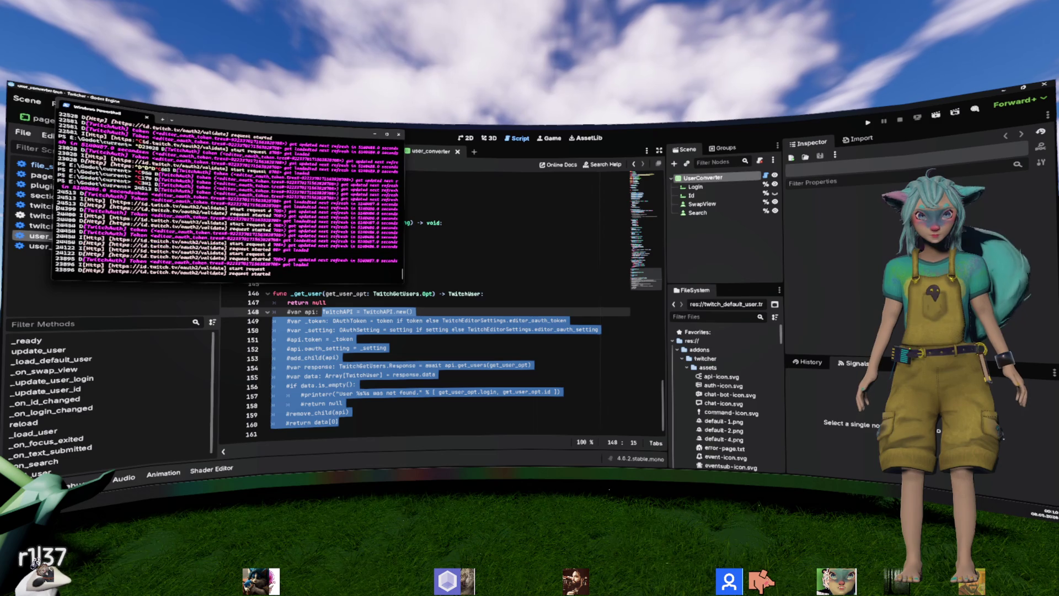
click(450, 232)
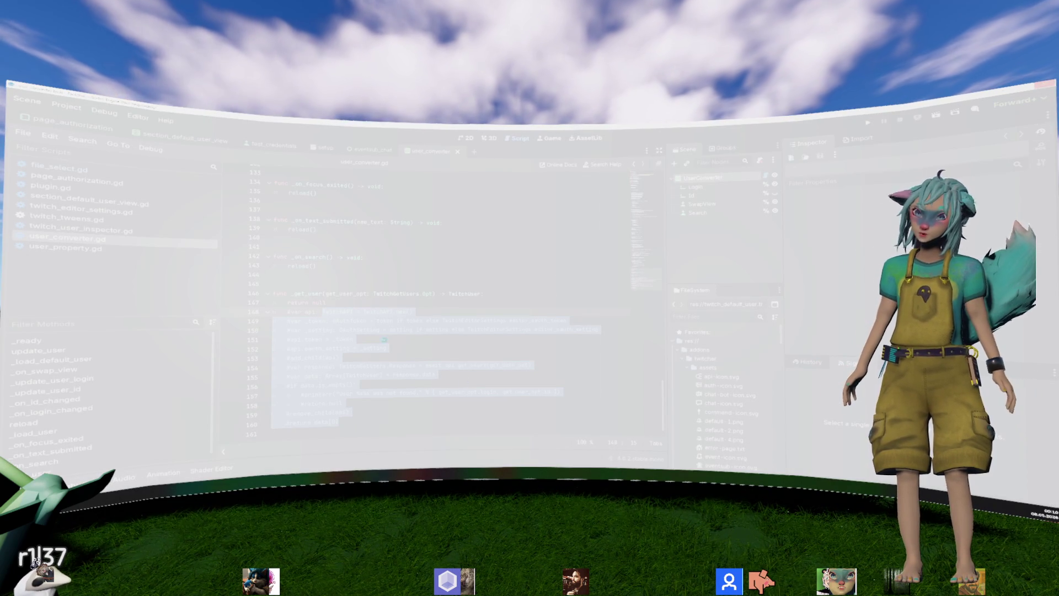
Step: Close the frozen Godot window, clear the console, relaunch Godot and reopen Twitcher
click(1042, 86)
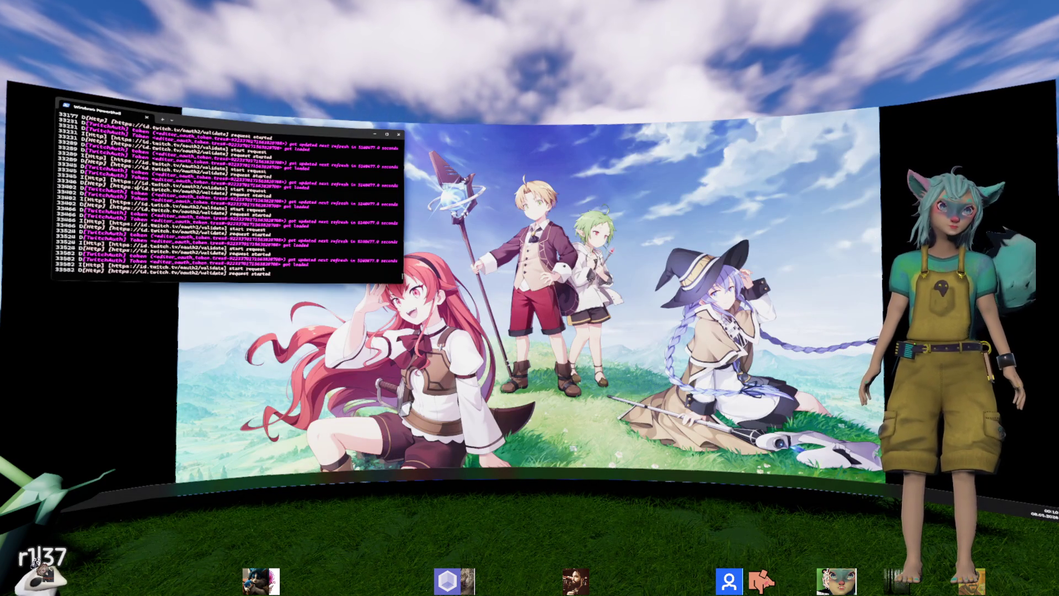
key(ctrl+l)
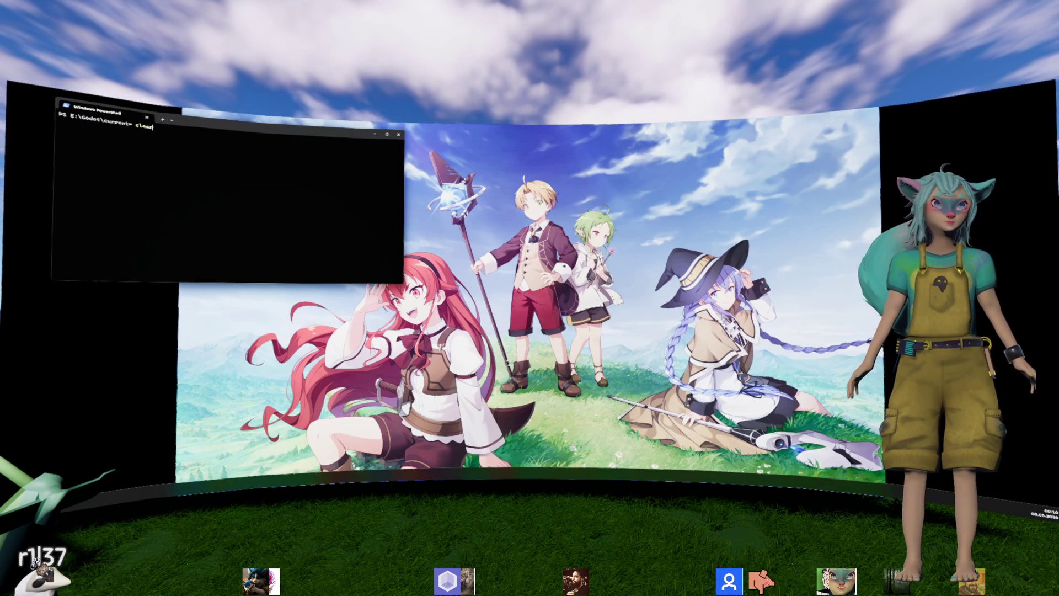
key(Return)
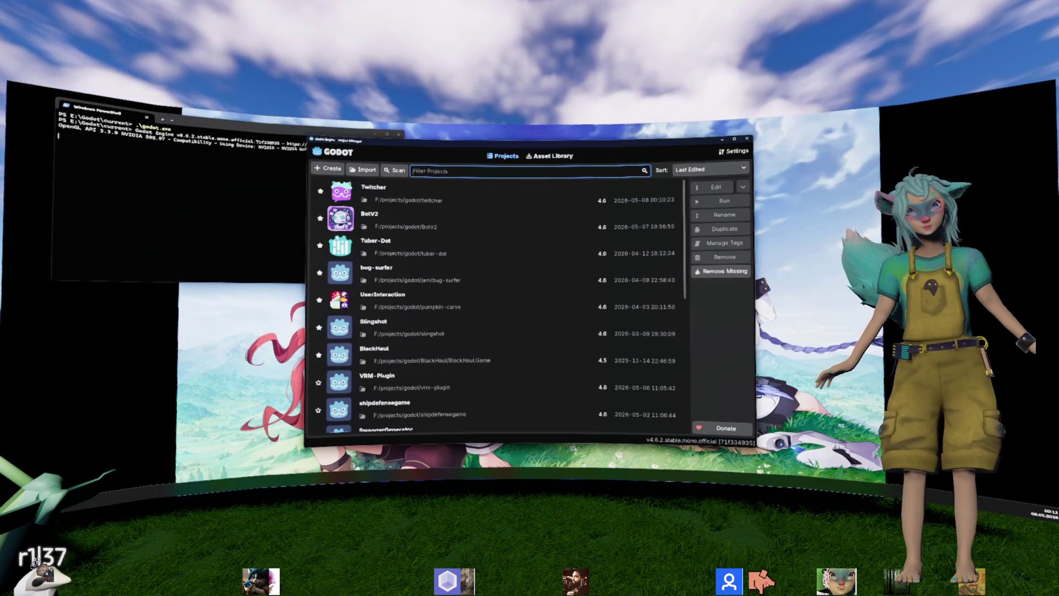
double_click(406, 220)
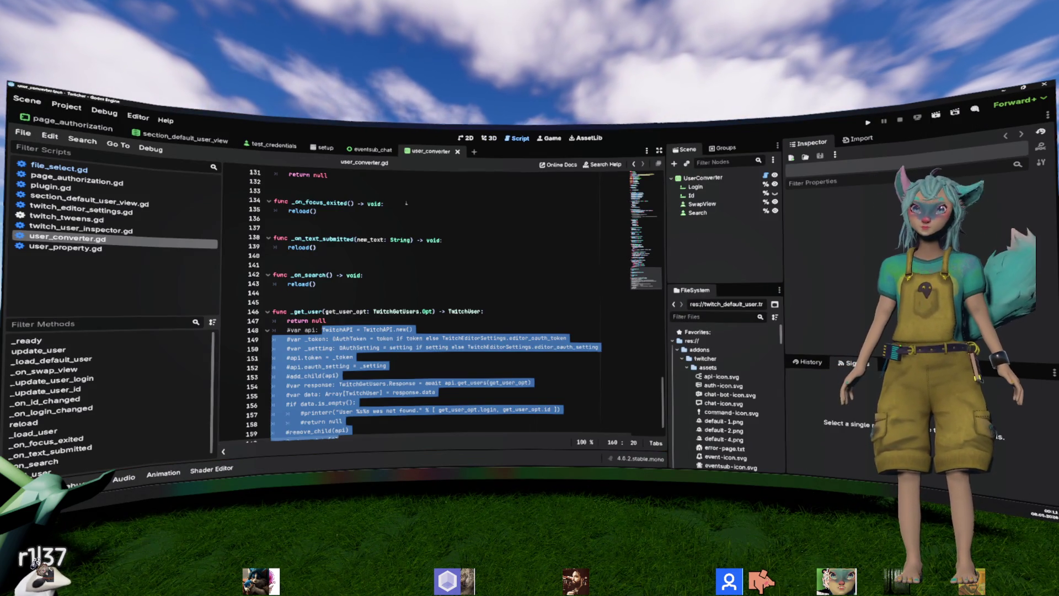
Step: Uncomment the _get_user body on lines 148–159 and delete the early return null line
key(ctrl+k)
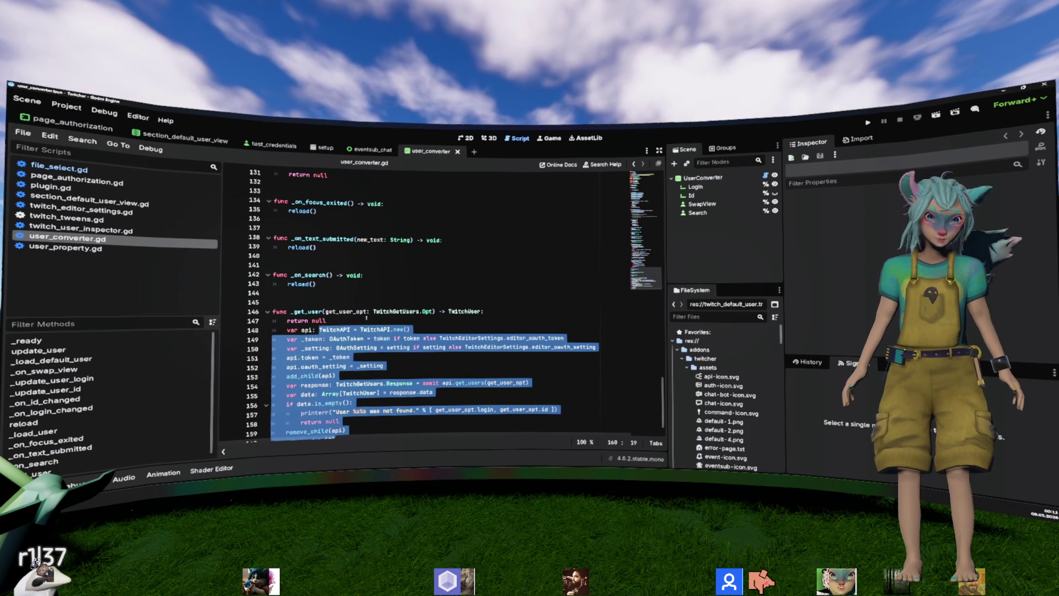
triple_click(367, 319)
key(BackSpace)
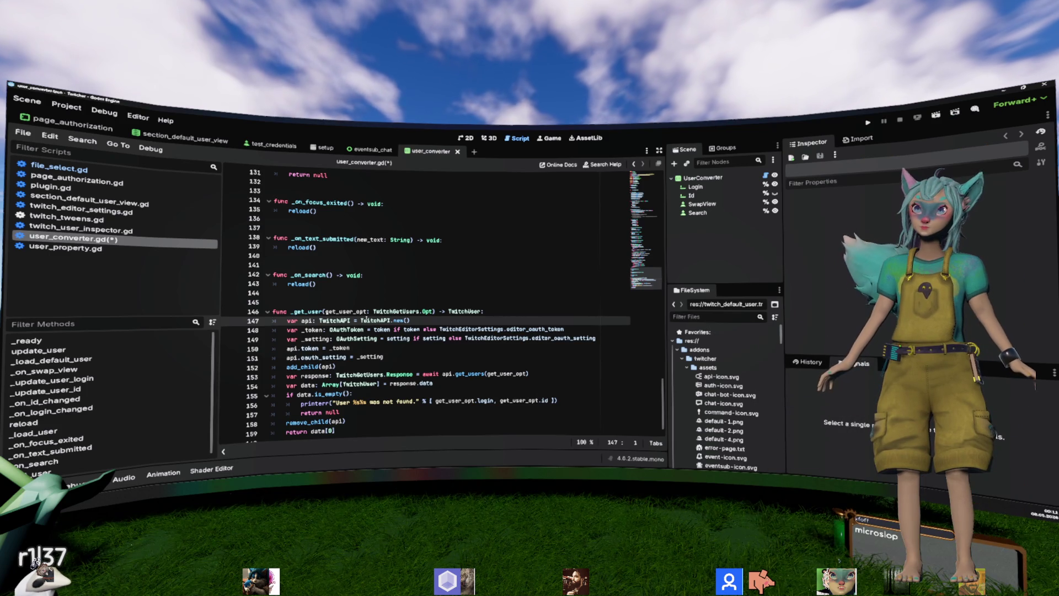
Step: Uncomment the deferred _load_default_user call on line 38 of the _ready function
scroll(366, 318, up, 2)
scroll(366, 318, up, 10)
scroll(366, 318, up, 3)
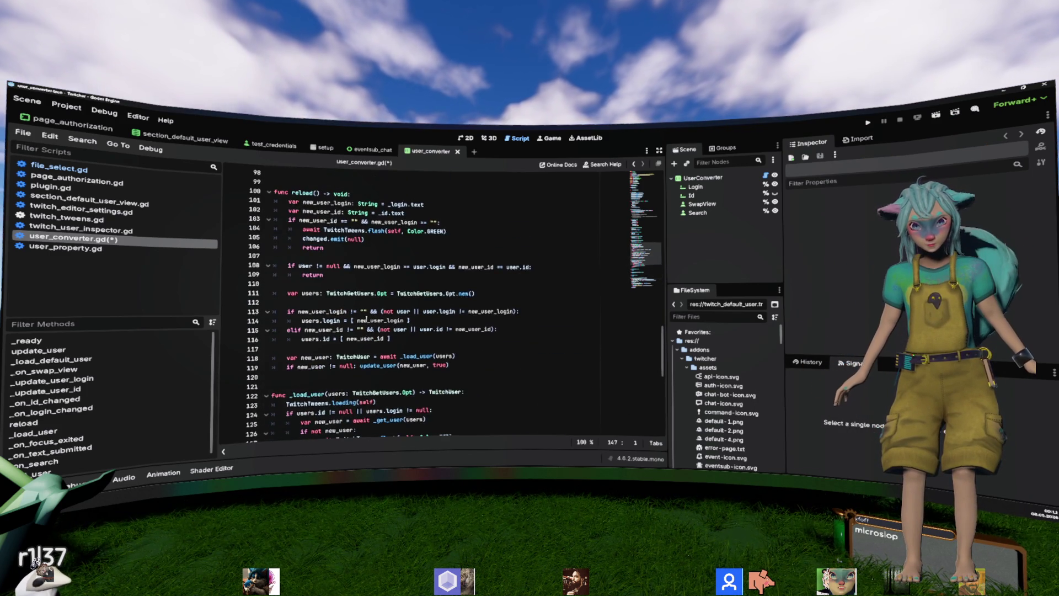
scroll(366, 318, up, 2)
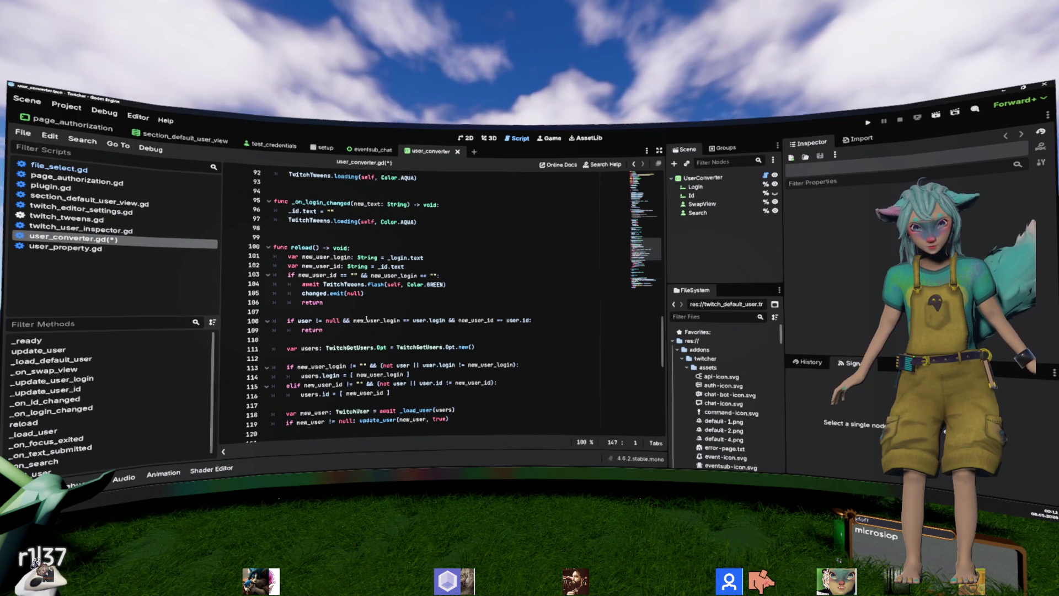
scroll(366, 318, up, 12)
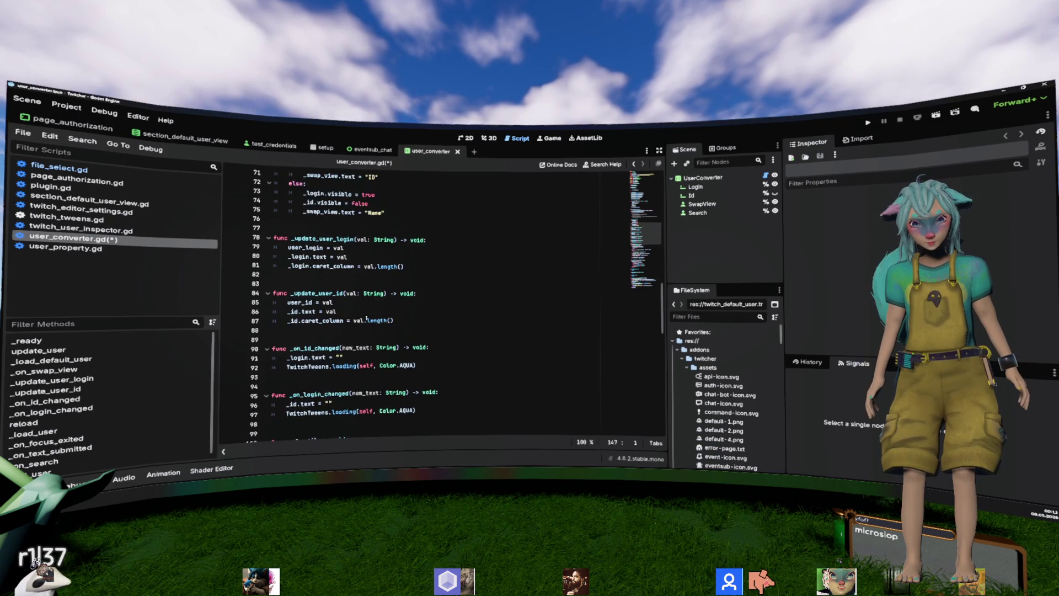
scroll(366, 318, up, 5)
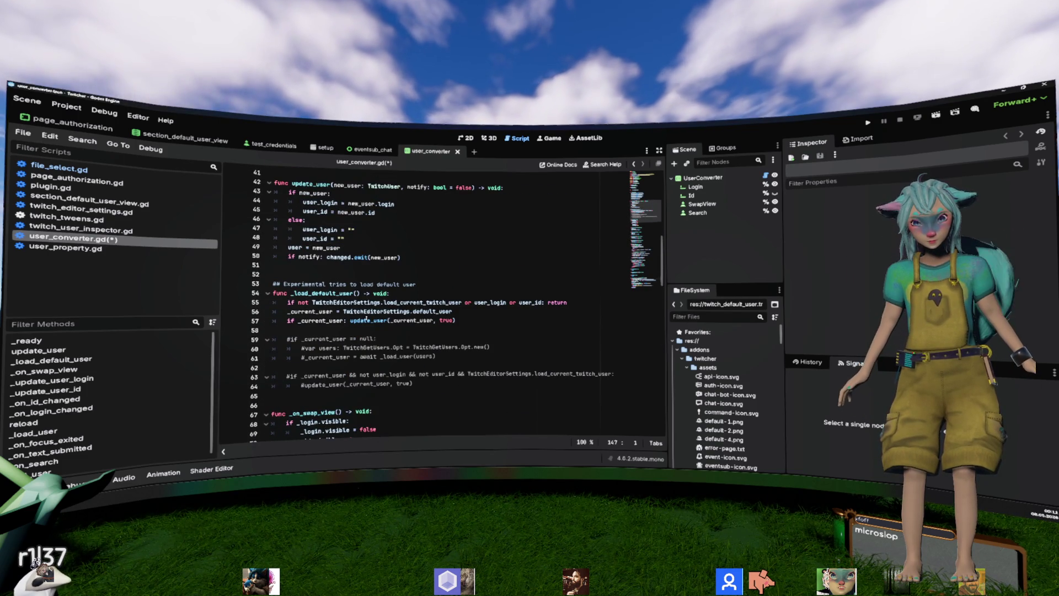
scroll(366, 319, up, 7)
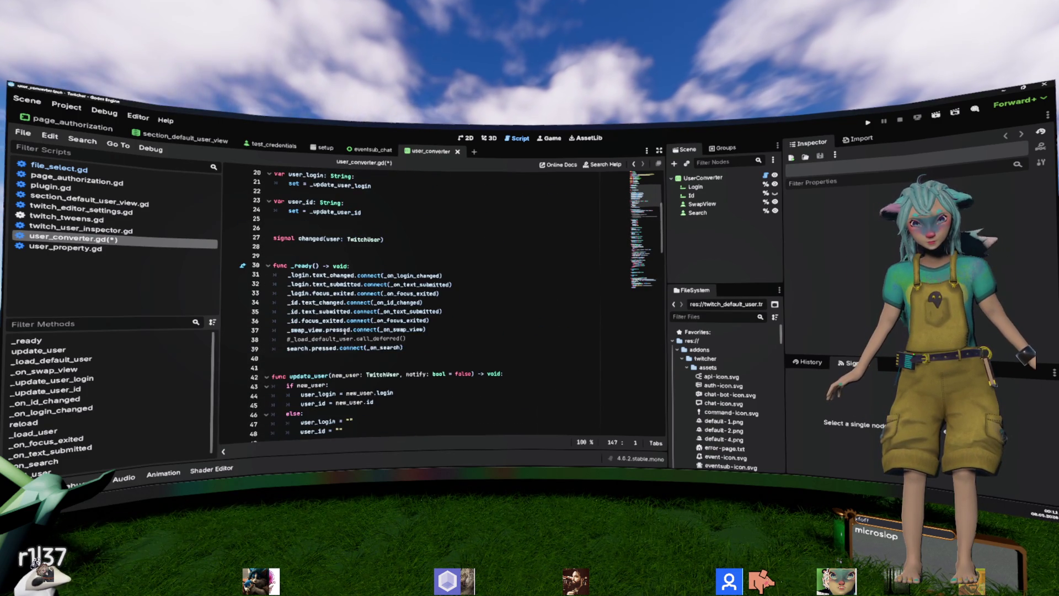
click(344, 331)
key(Down)
key(Home)
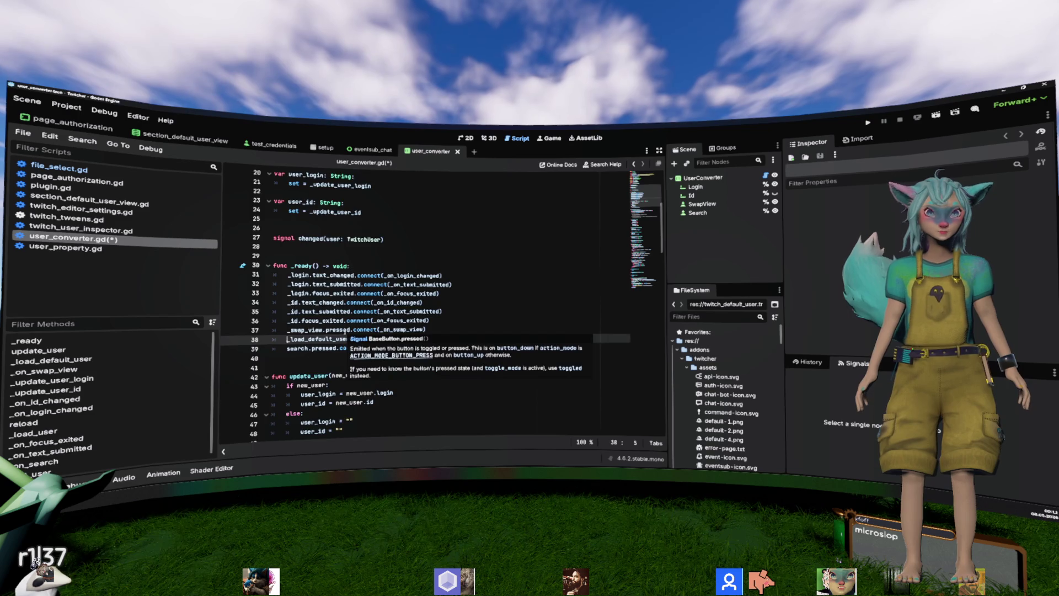
Step: Inspect the exported OAuthSetting variable and review the rest of user_converter.gd down to _get_user
scroll(344, 331, up, 6)
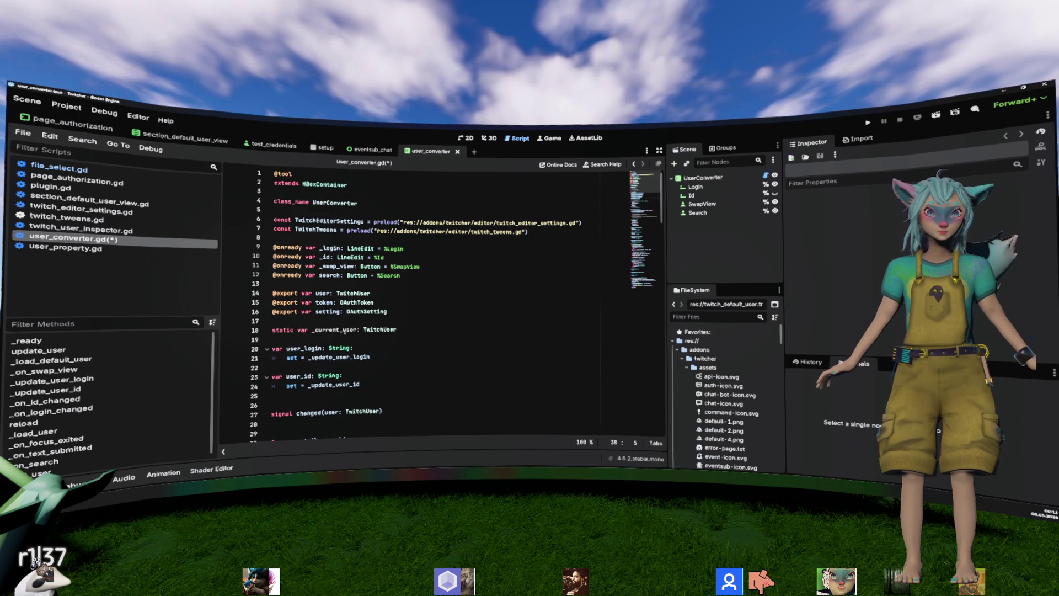
click(377, 311)
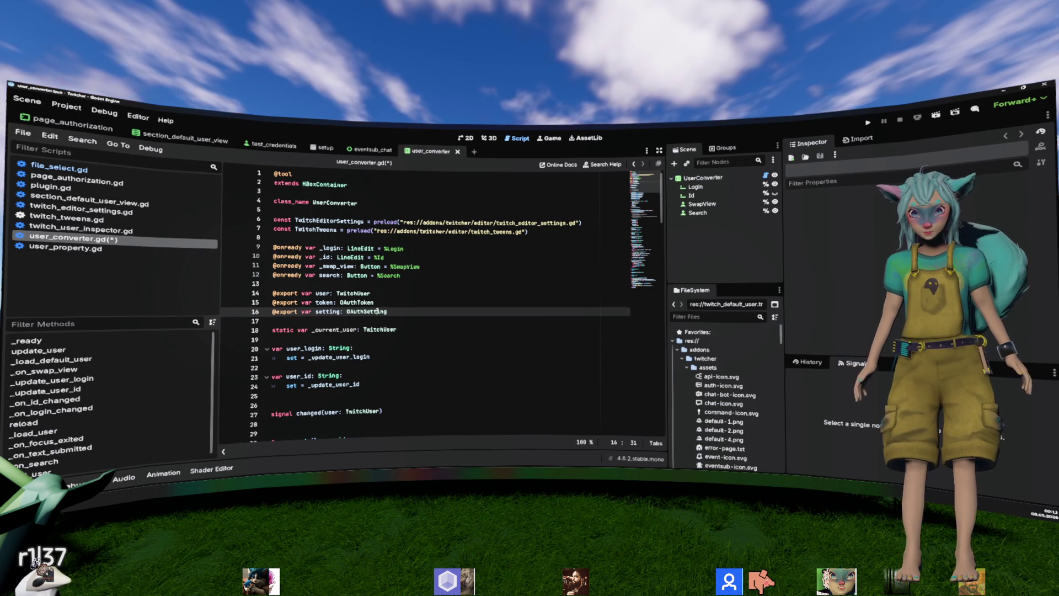
scroll(484, 287, down, 8)
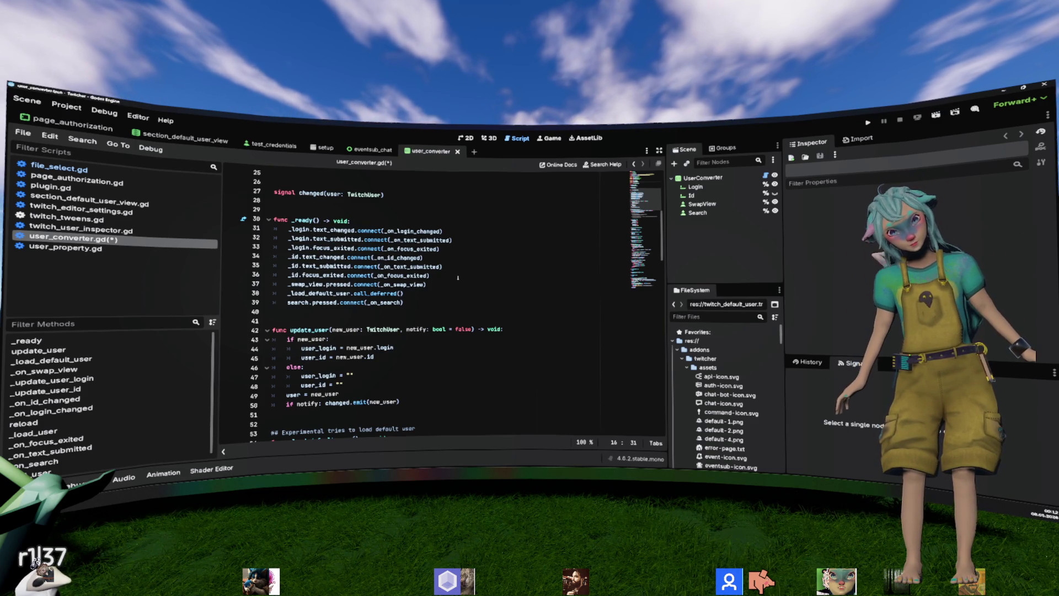
scroll(458, 277, down, 6)
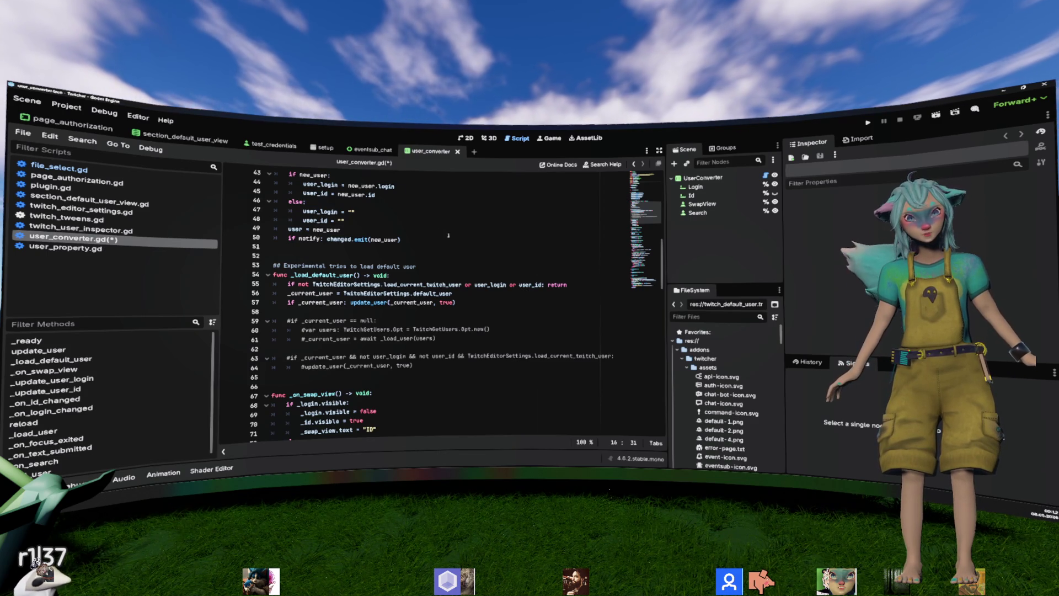
scroll(449, 238, down, 8)
scroll(448, 240, down, 1)
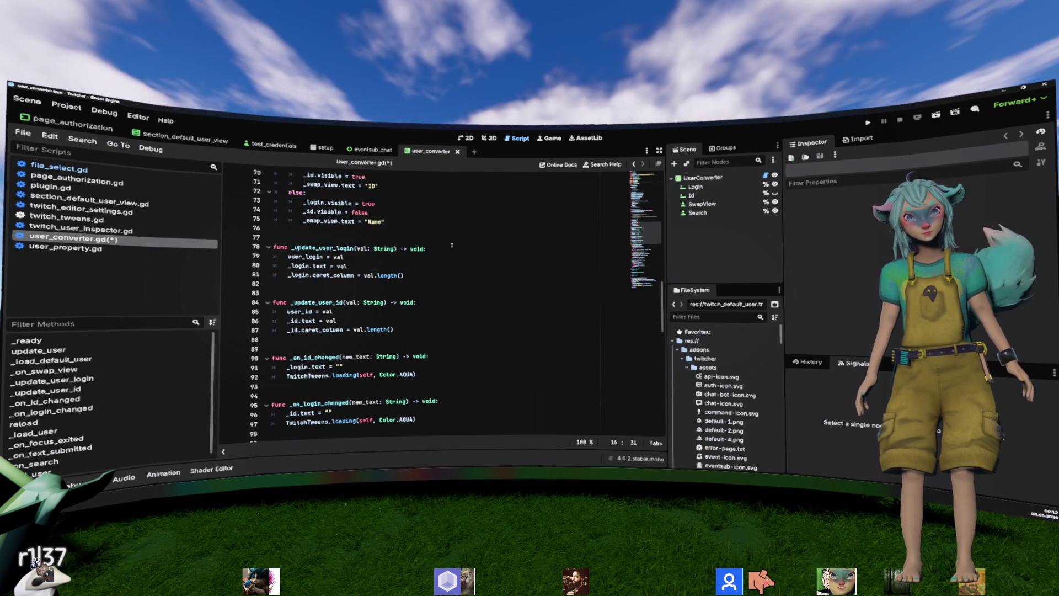
scroll(451, 245, down, 6)
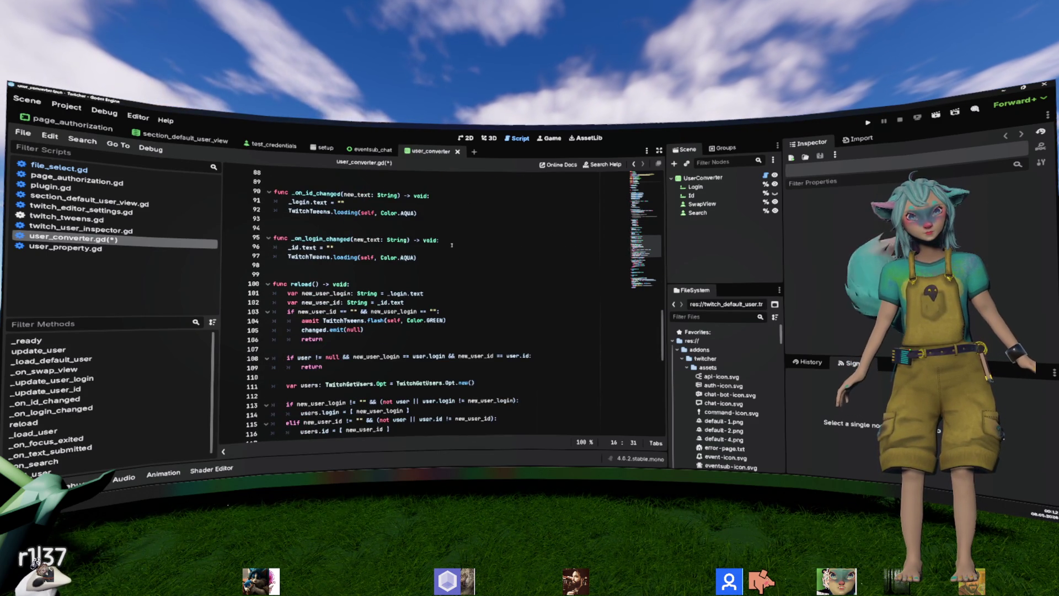
scroll(451, 244, down, 13)
scroll(451, 245, up, 4)
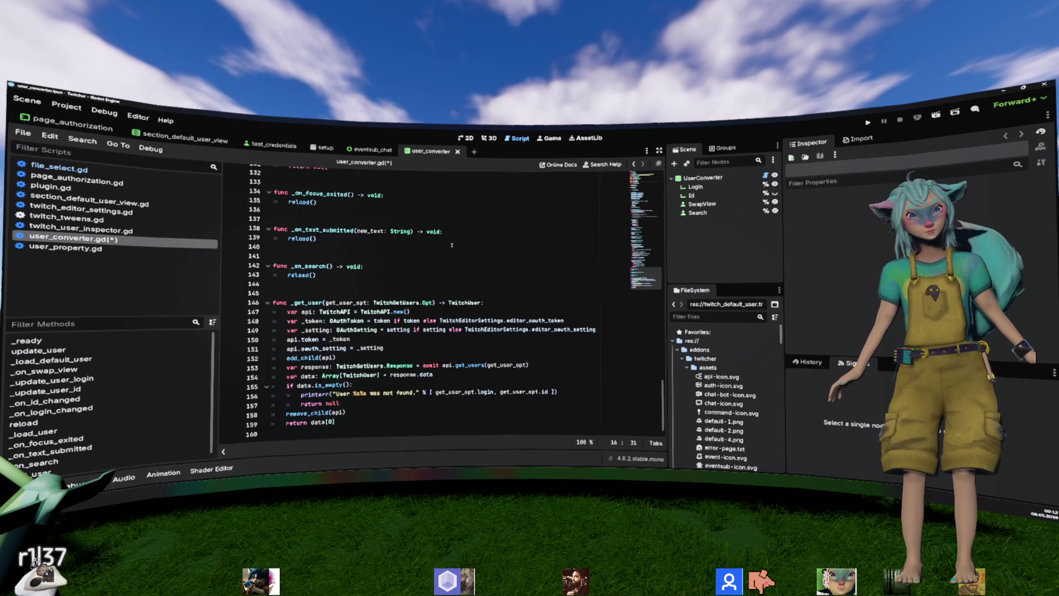
scroll(451, 245, up, 3)
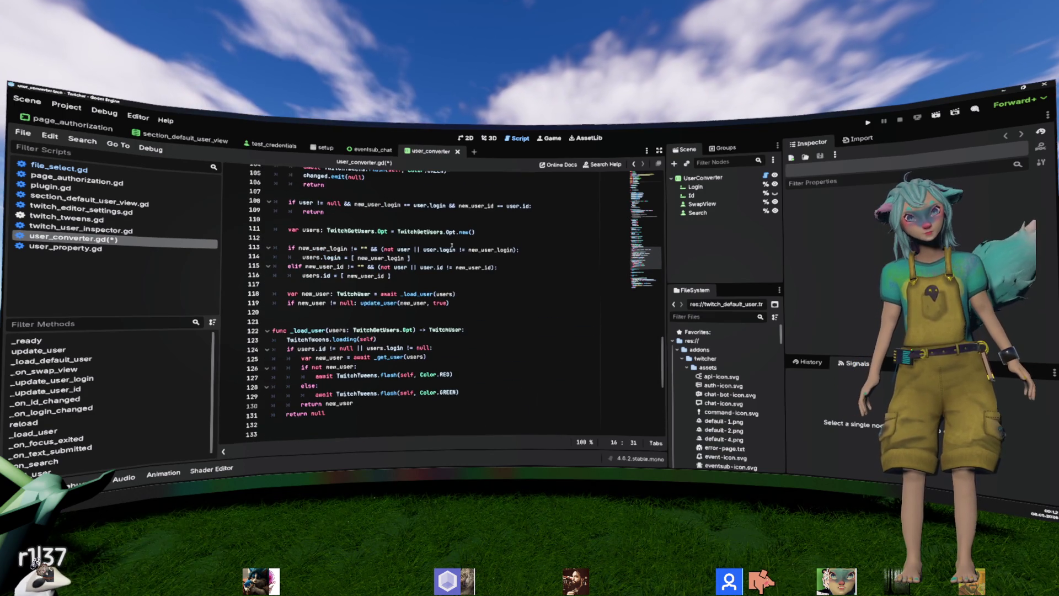
scroll(451, 245, down, 9)
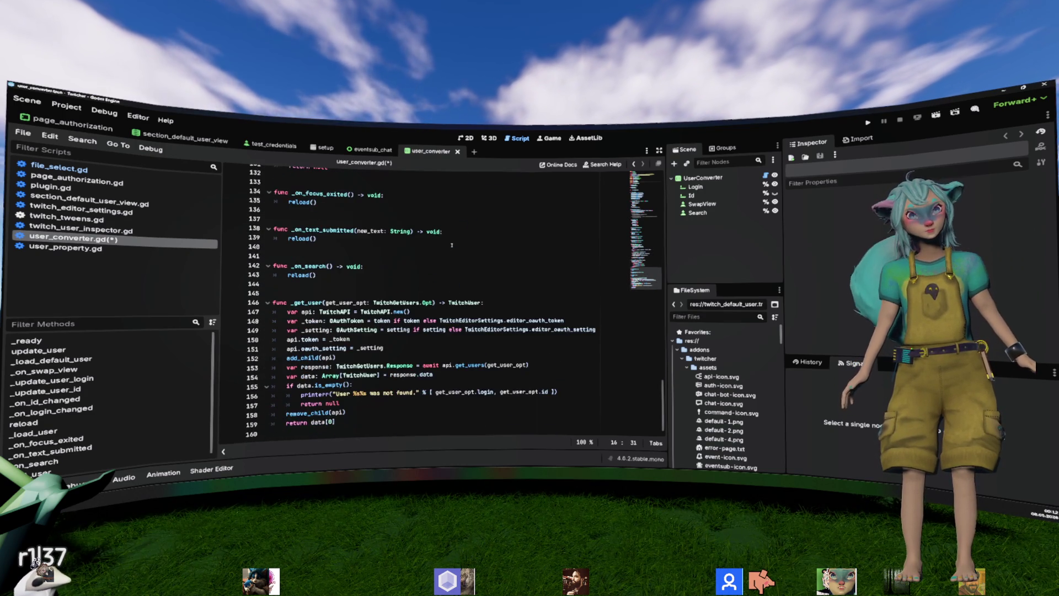
mouse_move(339, 423)
mouse_down()
mouse_move(232, 391)
mouse_move(227, 300)
mouse_move(580, 293)
mouse_up()
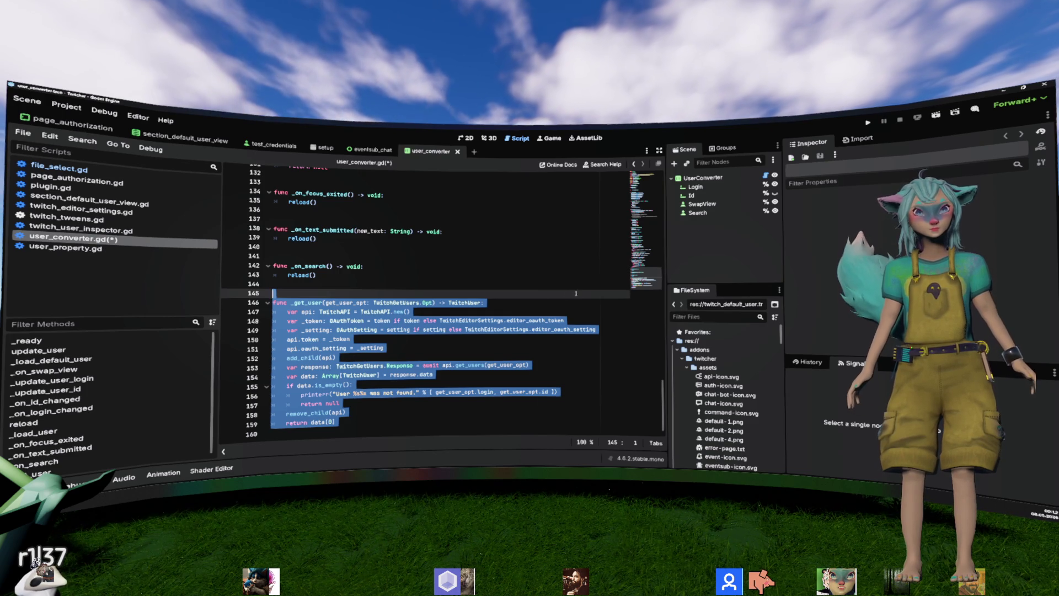
click(493, 310)
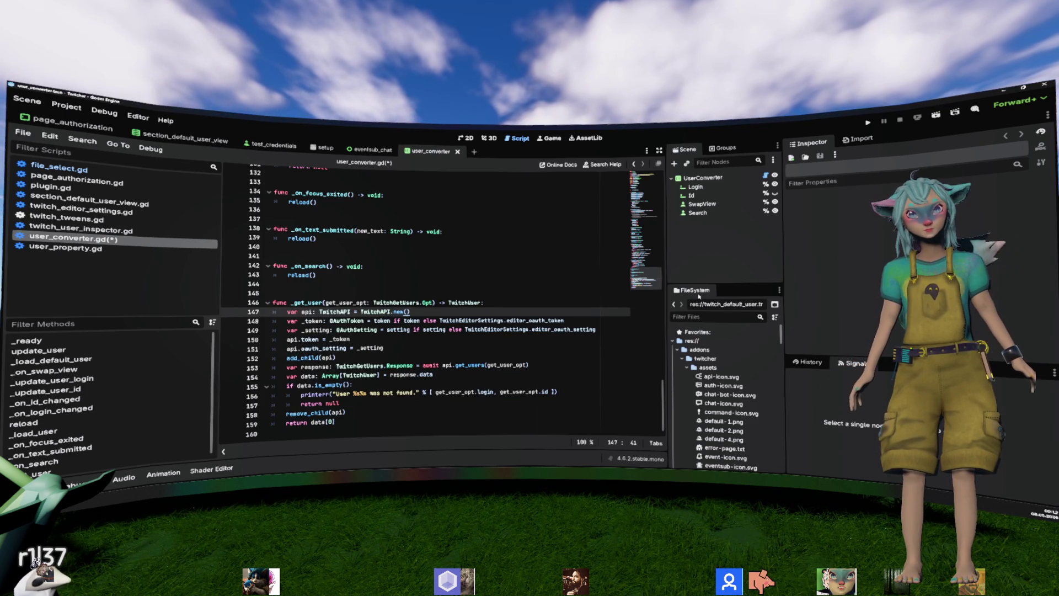
click(709, 213)
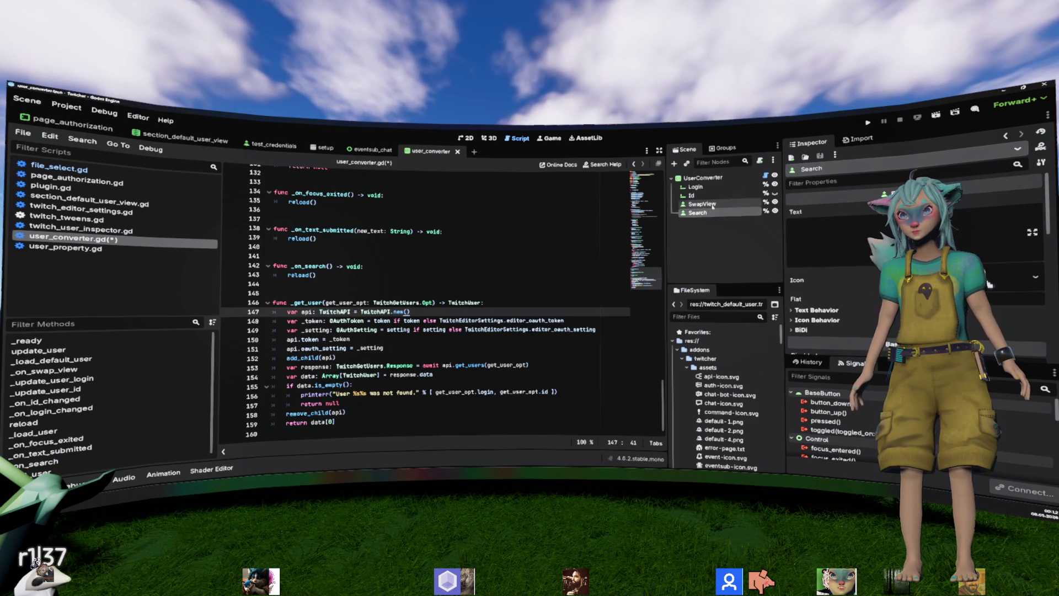
click(696, 187)
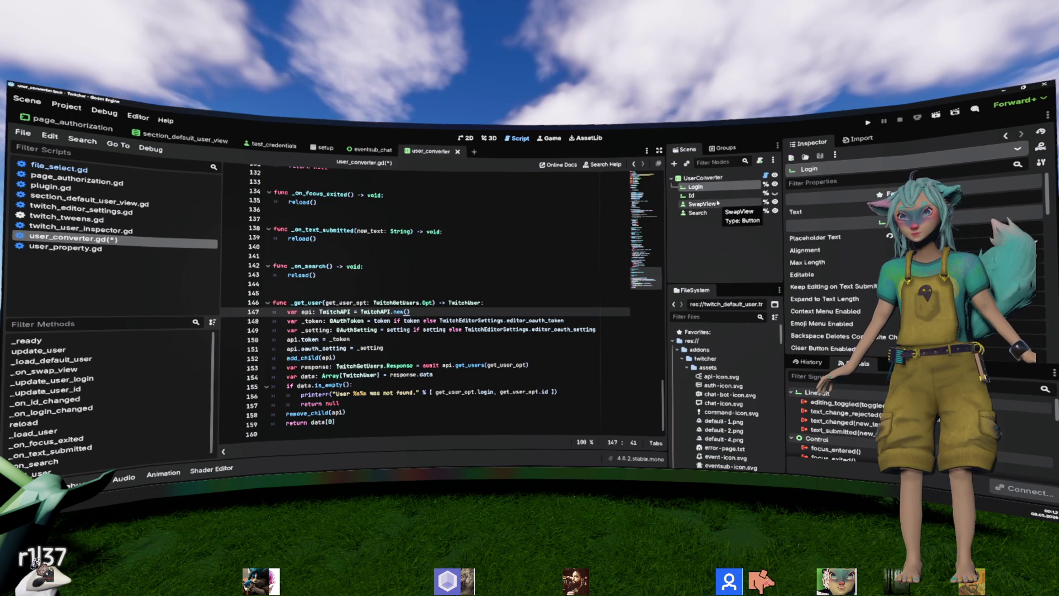
click(717, 196)
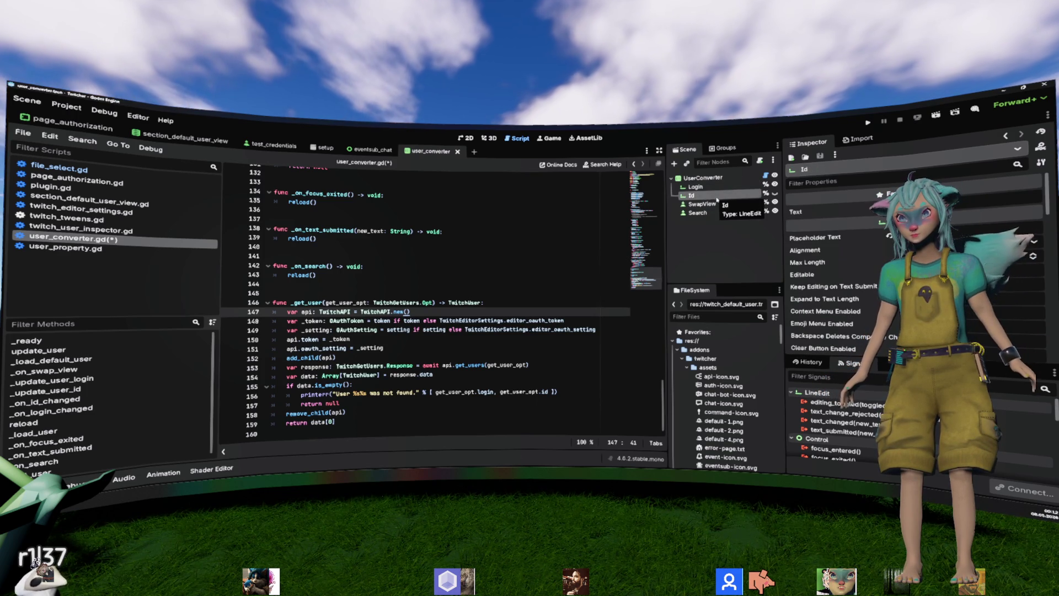
click(732, 187)
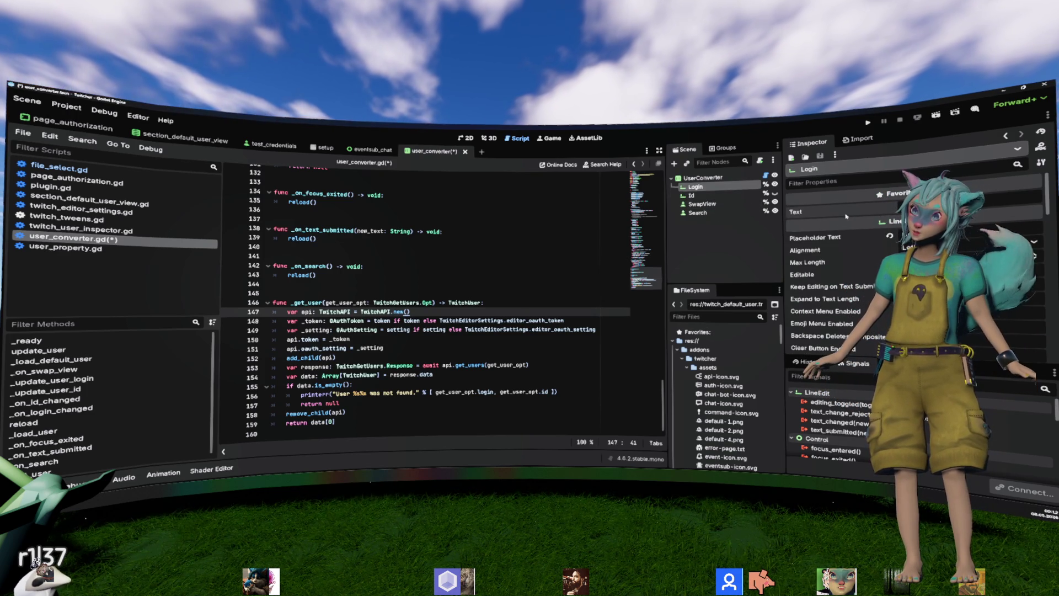
scroll(846, 217, down, 5)
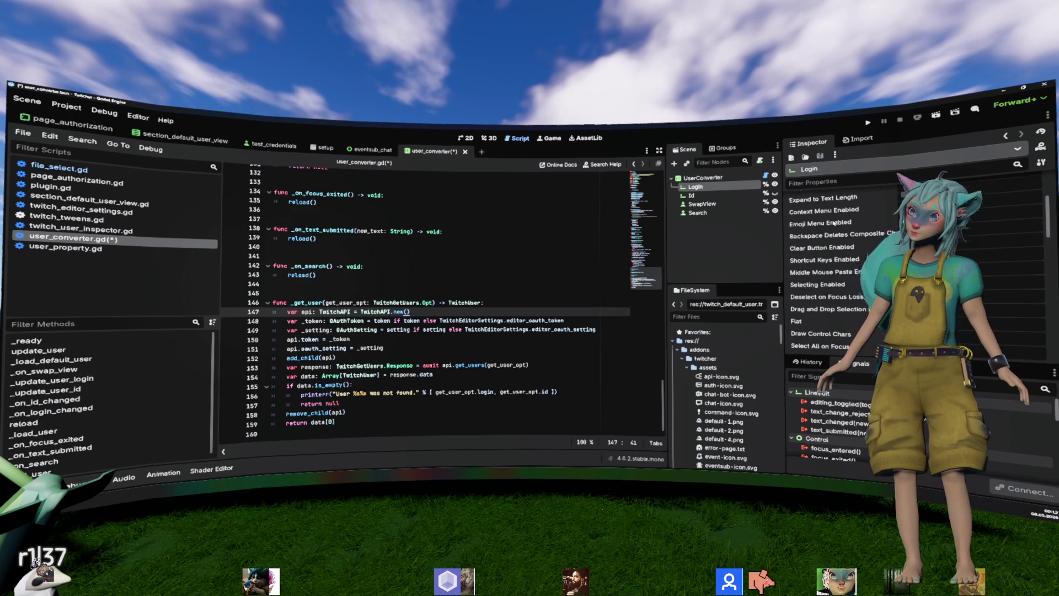
click(701, 204)
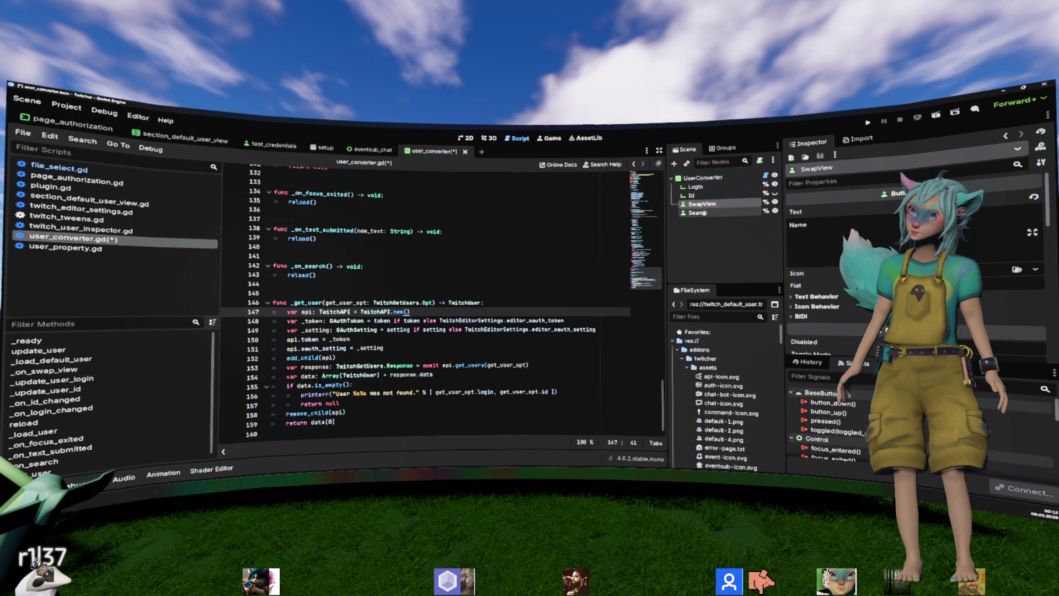
click(704, 188)
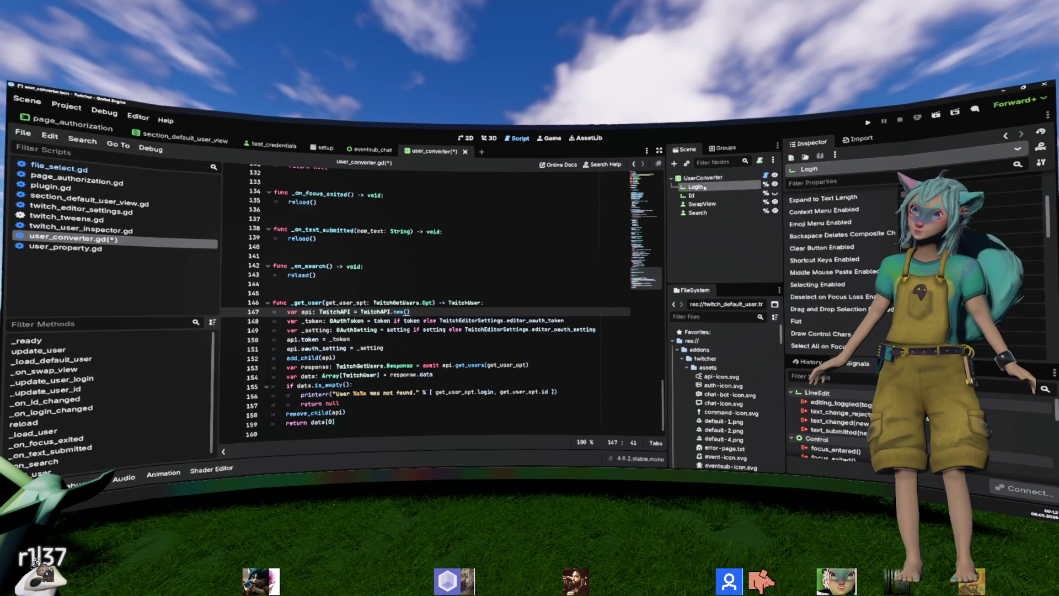
scroll(837, 255, up, 5)
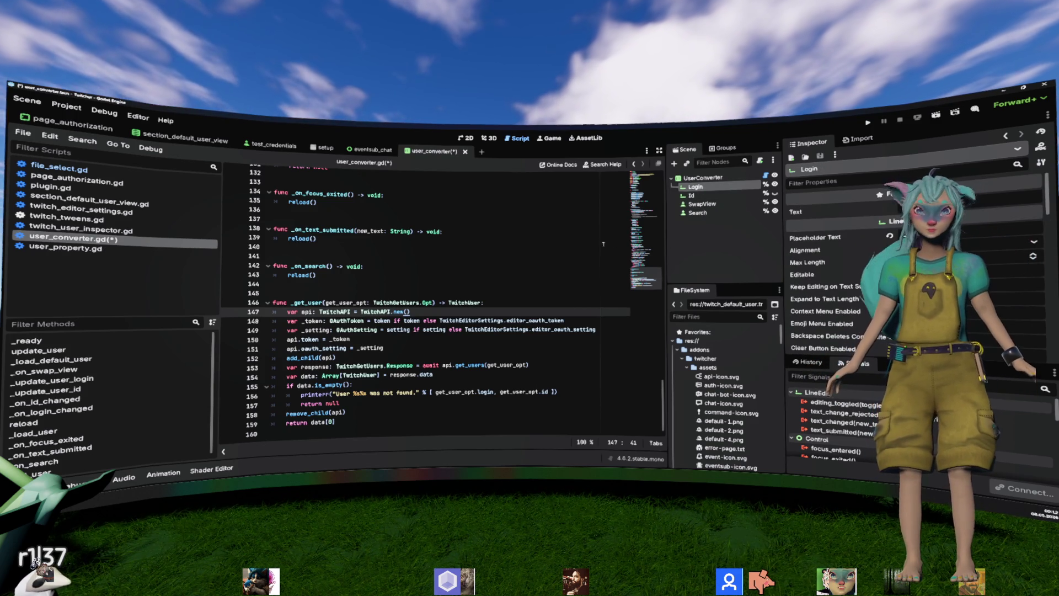
click(570, 239)
key(ctrl+s)
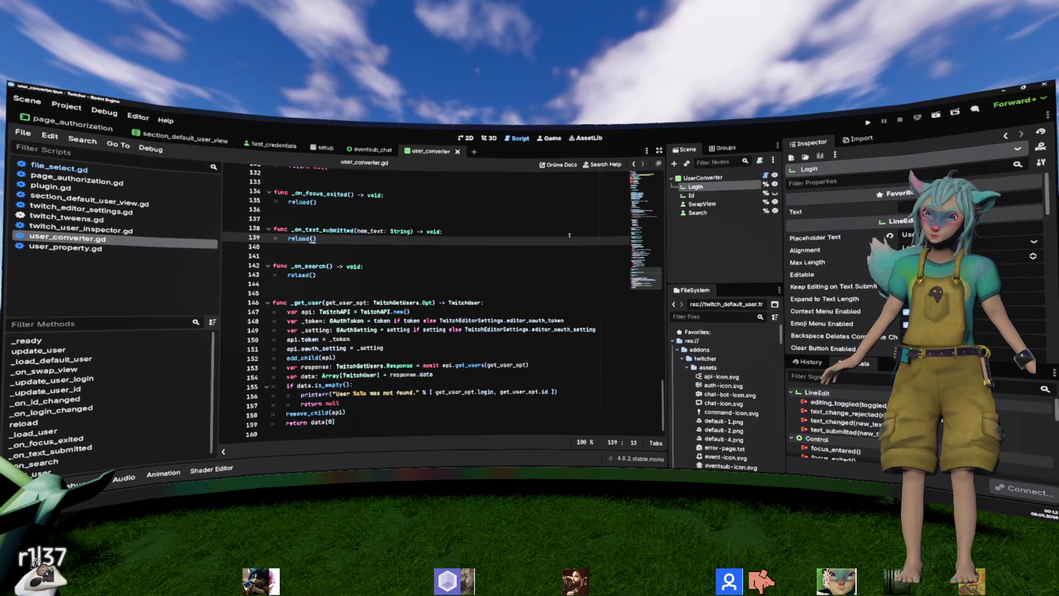
Step: Search all project files for 'validate', returning 22 matches across 9 files
key(ctrl+shift+f)
text(validate)
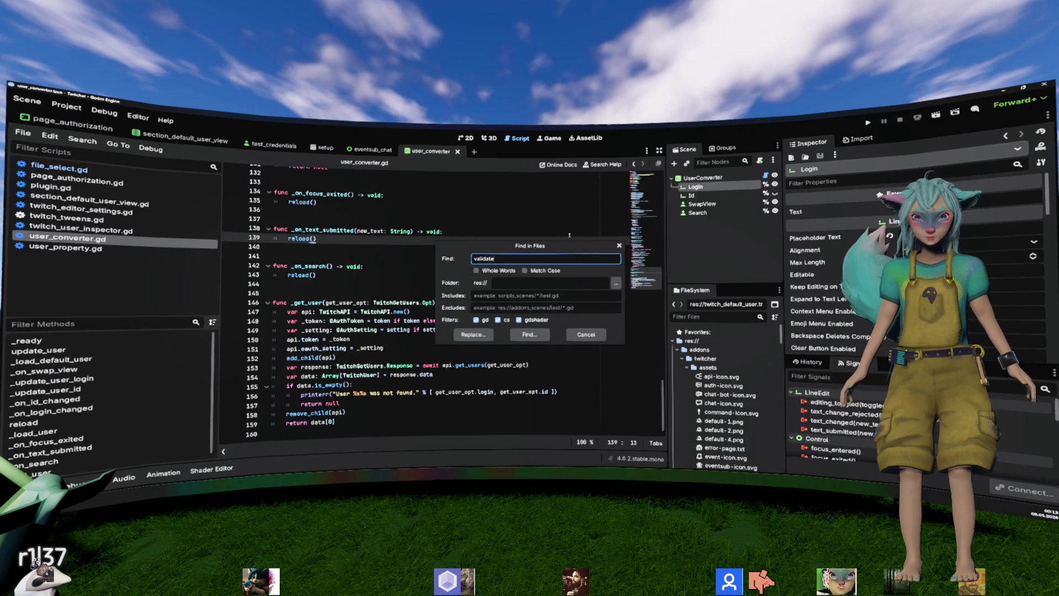
key(Return)
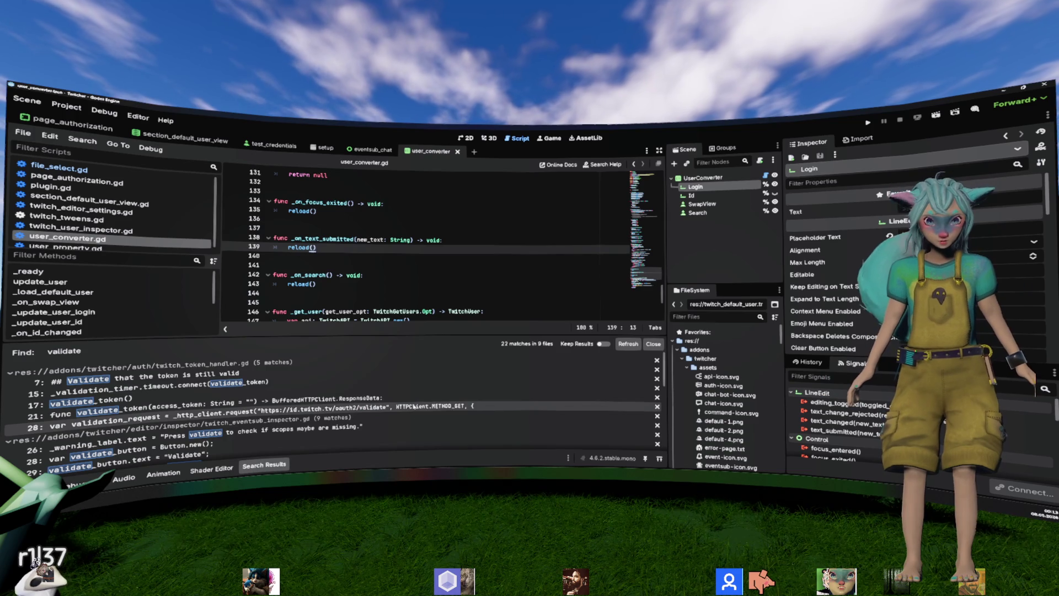
Step: Open twitch_token_handler.gd at the validate_token() call on line 17 and review it
click(422, 382)
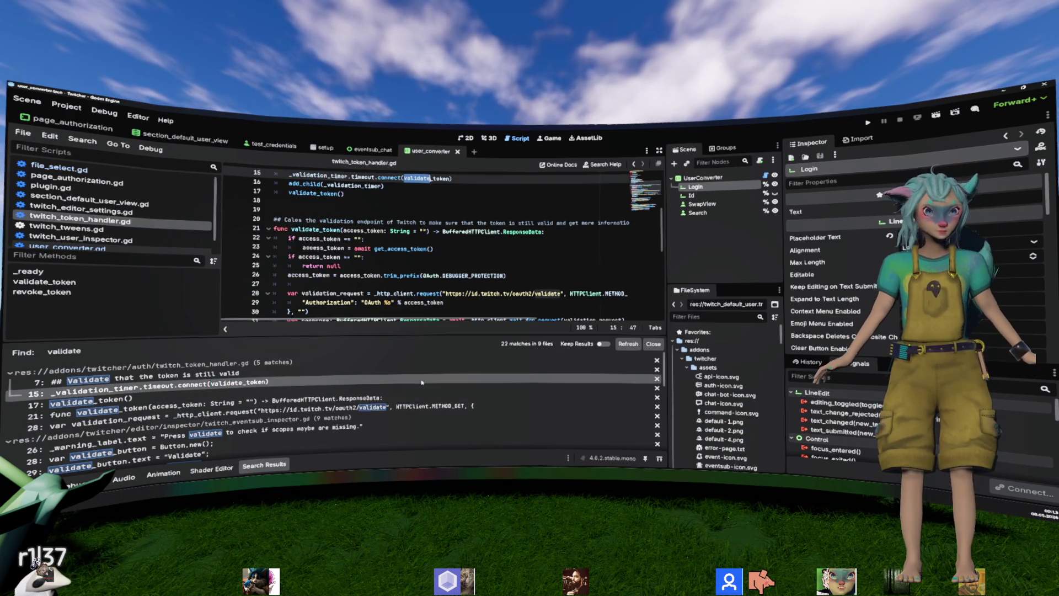
click(422, 399)
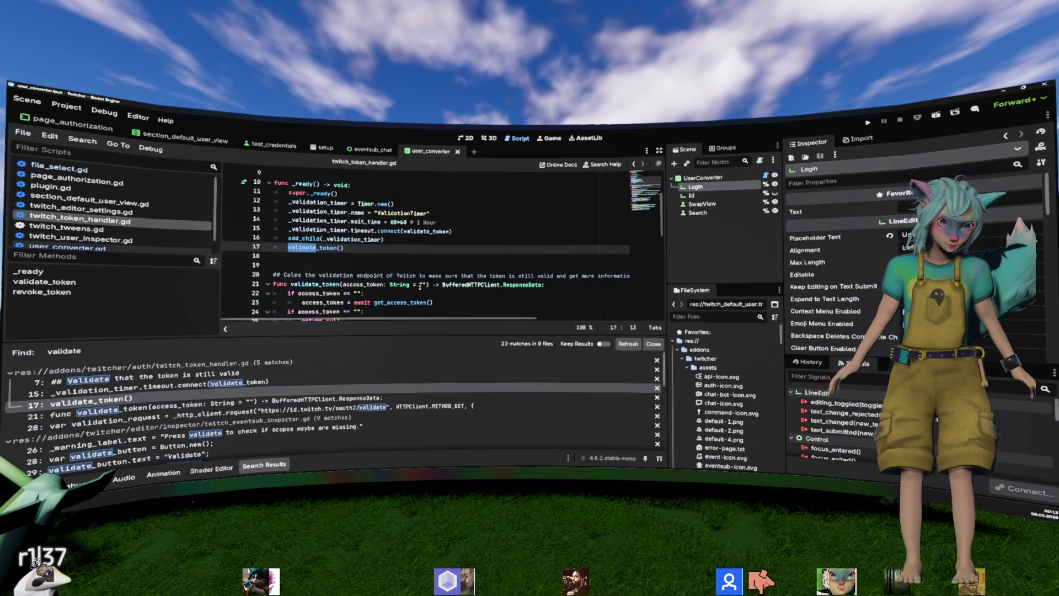
scroll(425, 281, up, 1)
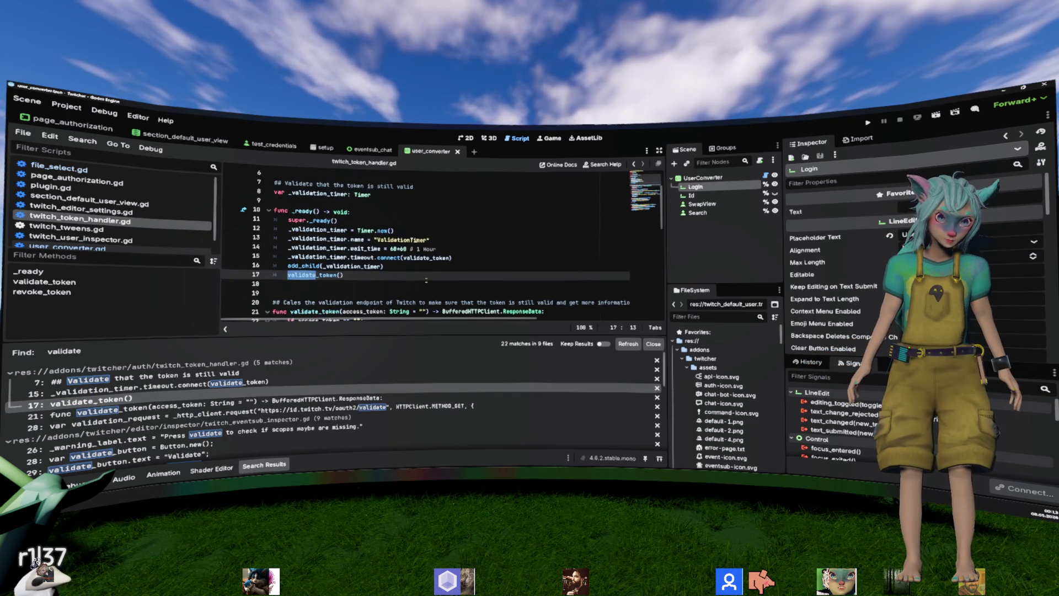
click(426, 279)
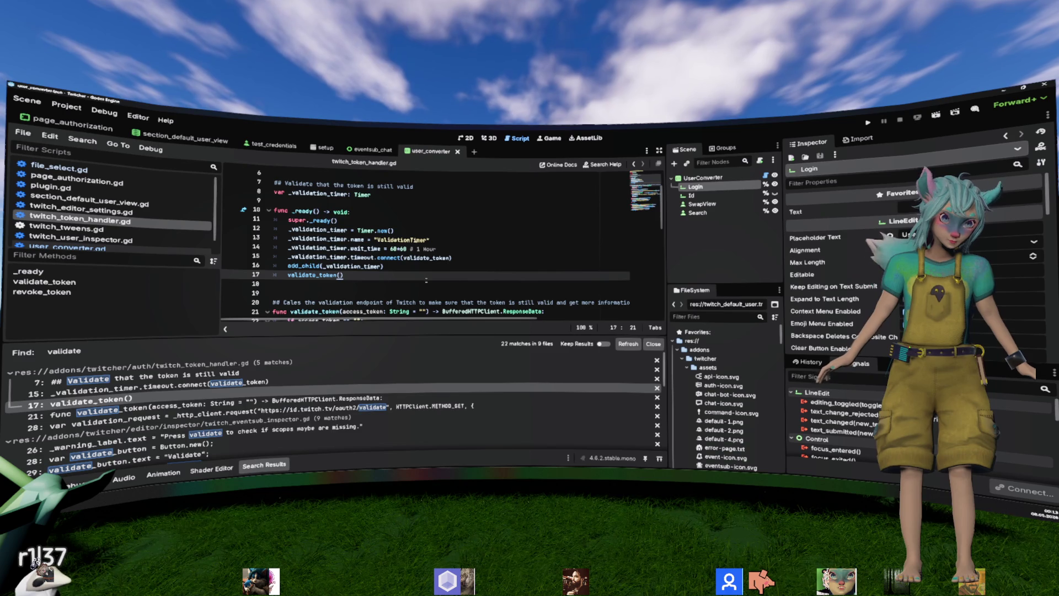
scroll(425, 280, up, 2)
scroll(426, 282, down, 2)
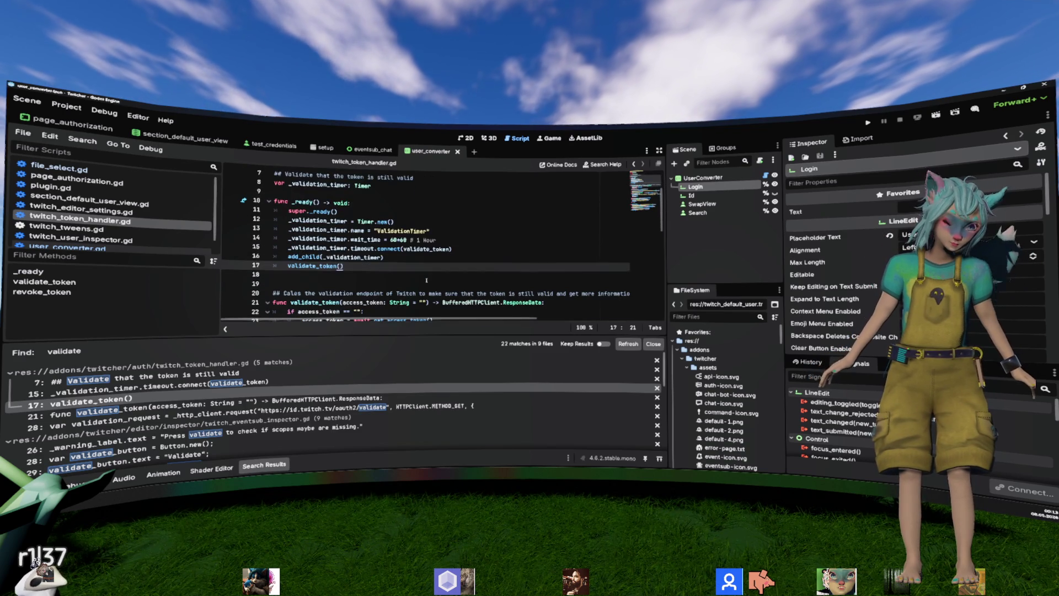
text(#)
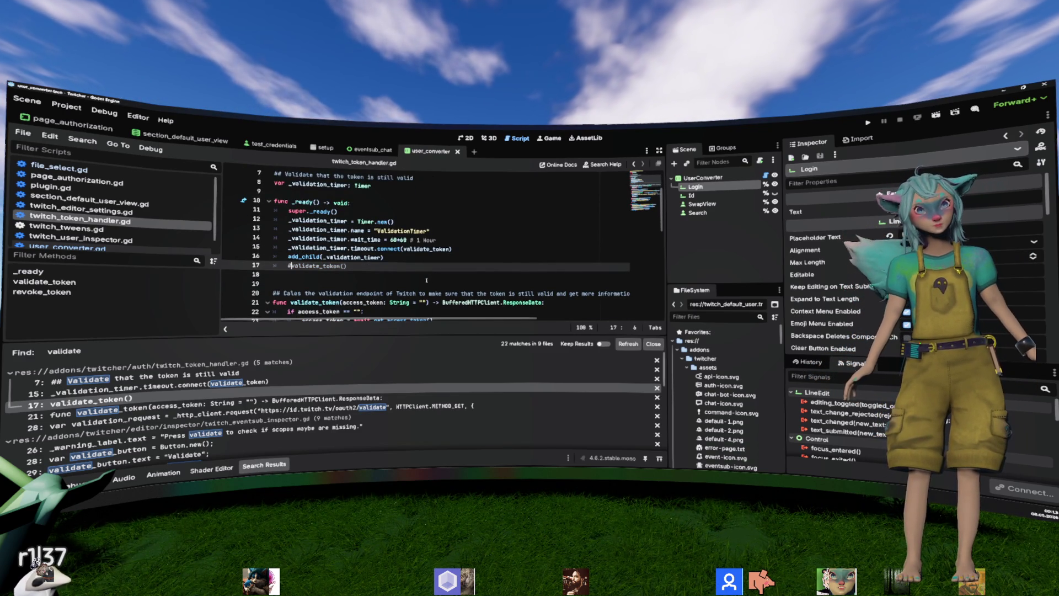
key(BackSpace)
scroll(429, 279, down, 3)
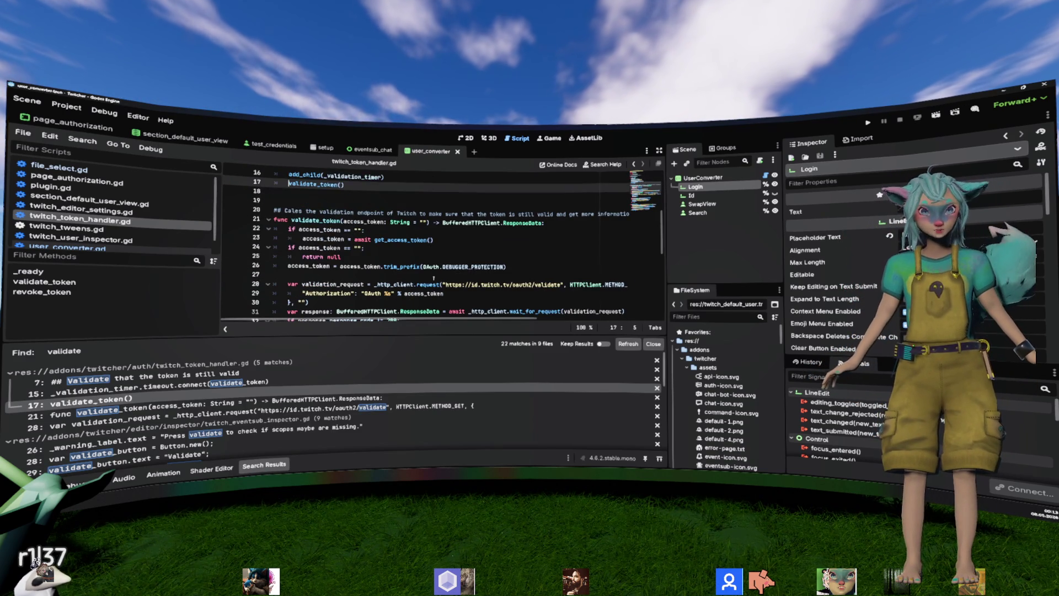
Step: Review the get_access_token call on line 23 and the other uses of _http_client
click(433, 240)
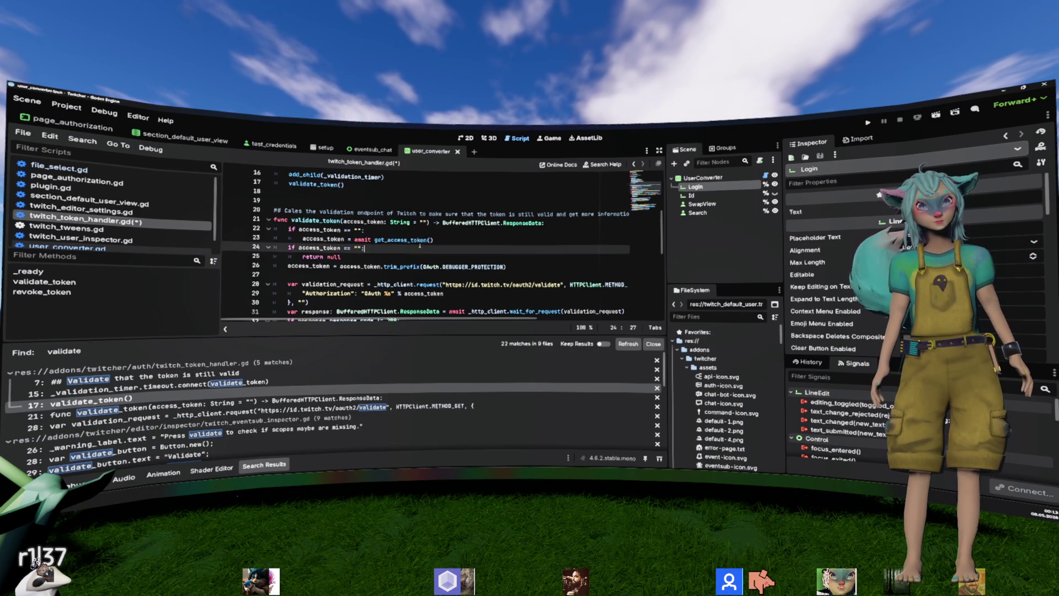
double_click(419, 240)
scroll(440, 252, down, 1)
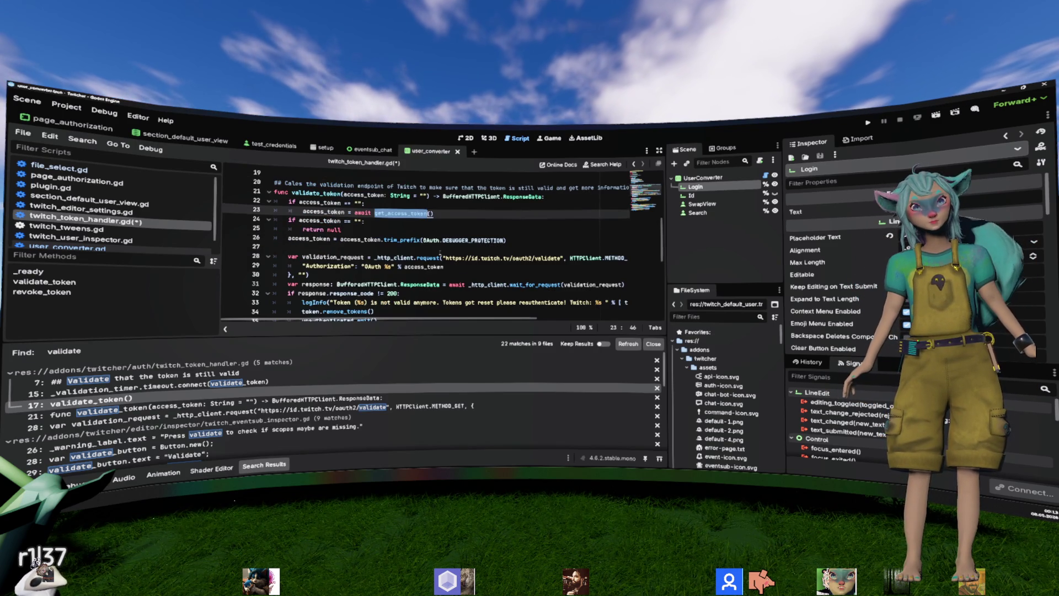
scroll(439, 252, down, 2)
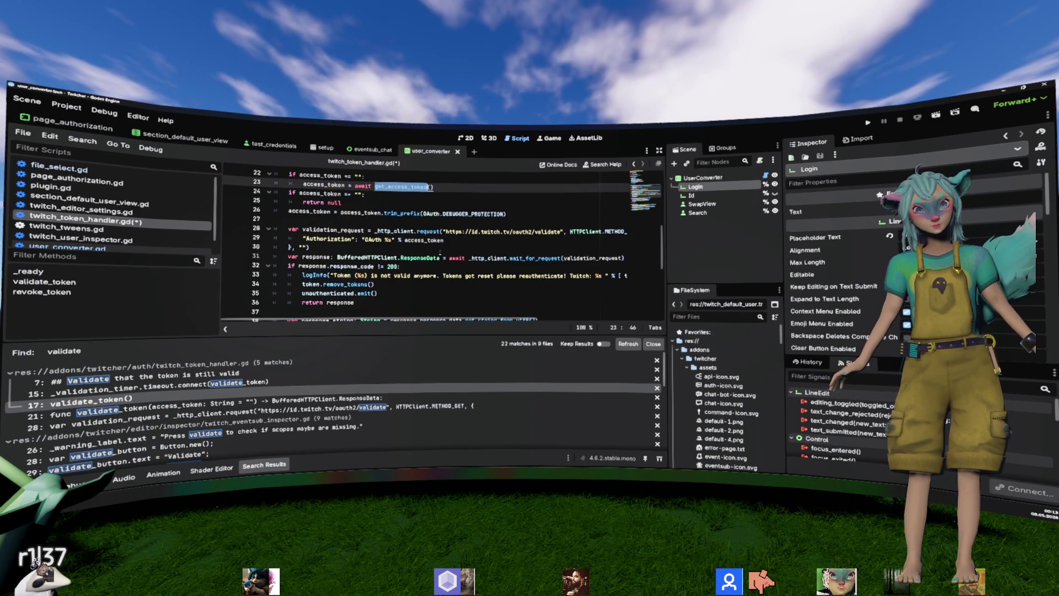
scroll(440, 253, down, 2)
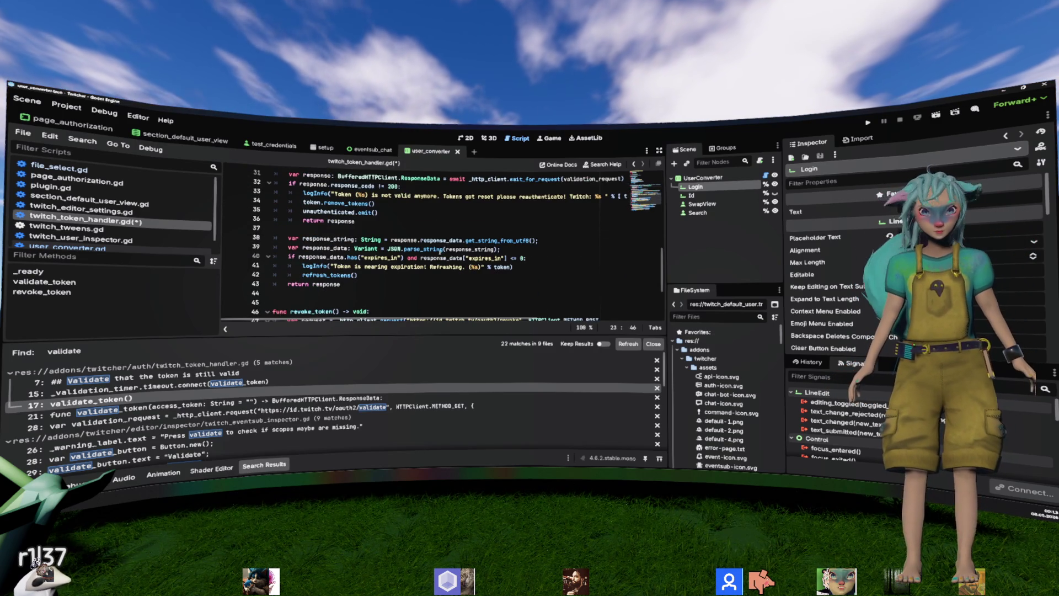
scroll(433, 262, up, 2)
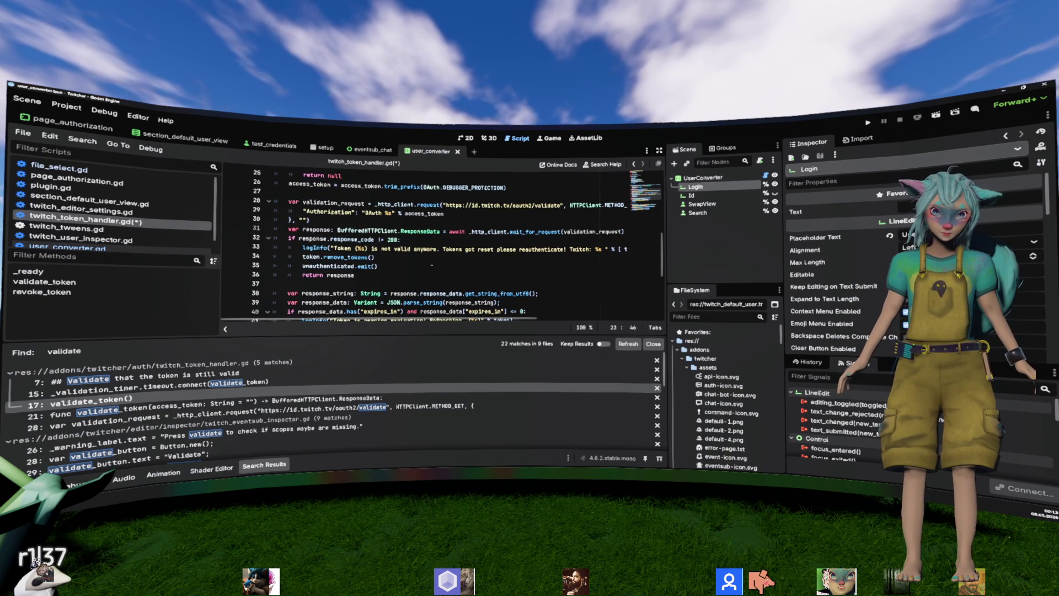
double_click(394, 205)
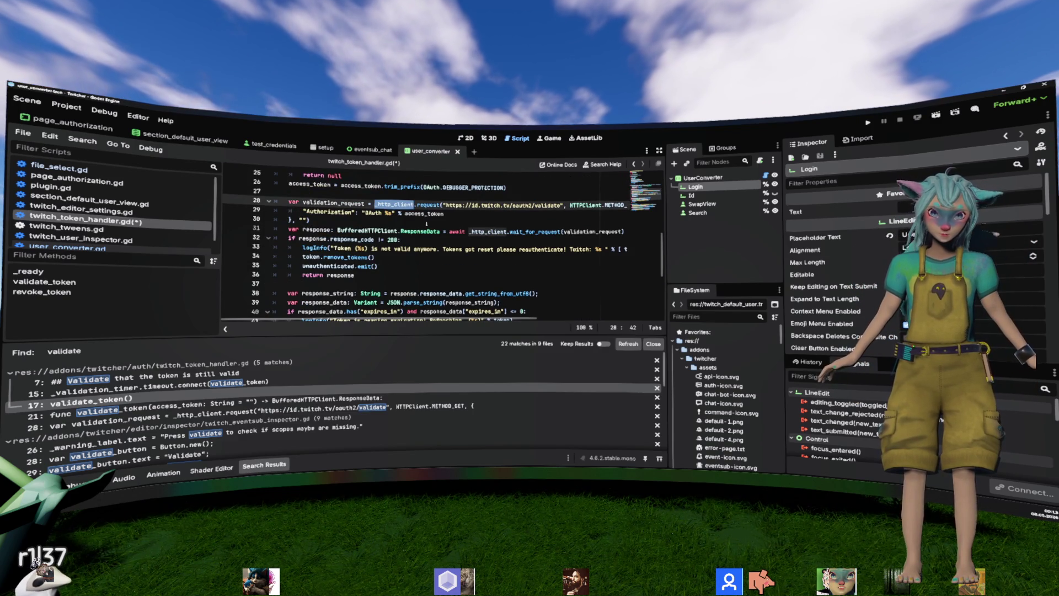
Step: Inspect the validation_request statement on lines 28–30 and its local variable
drag(427, 223, 275, 202)
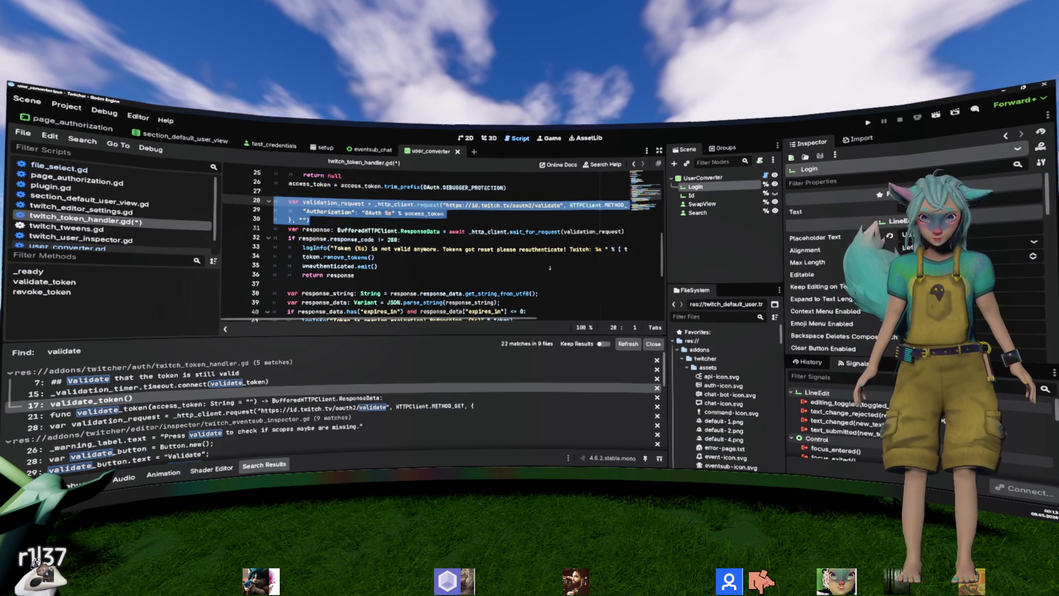
key(ctrl+x)
key(ctrl+z)
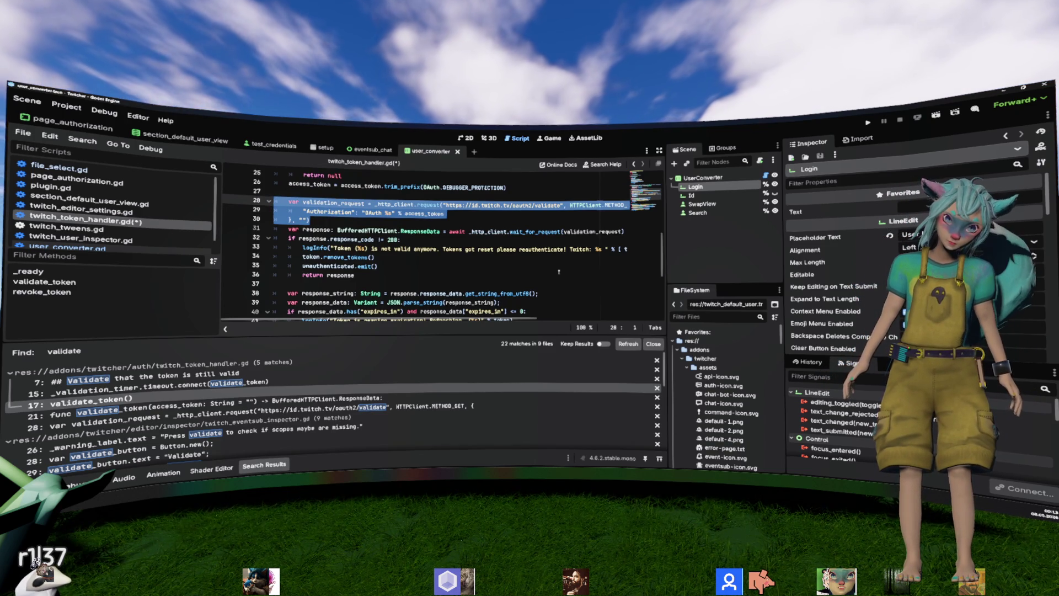
scroll(559, 272, down, 2)
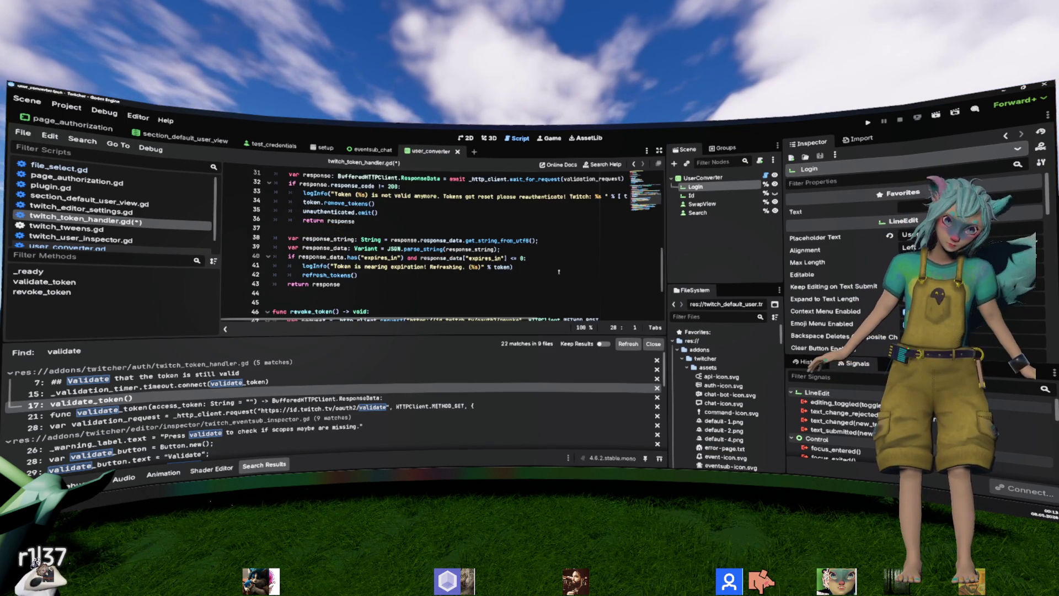
scroll(561, 271, up, 4)
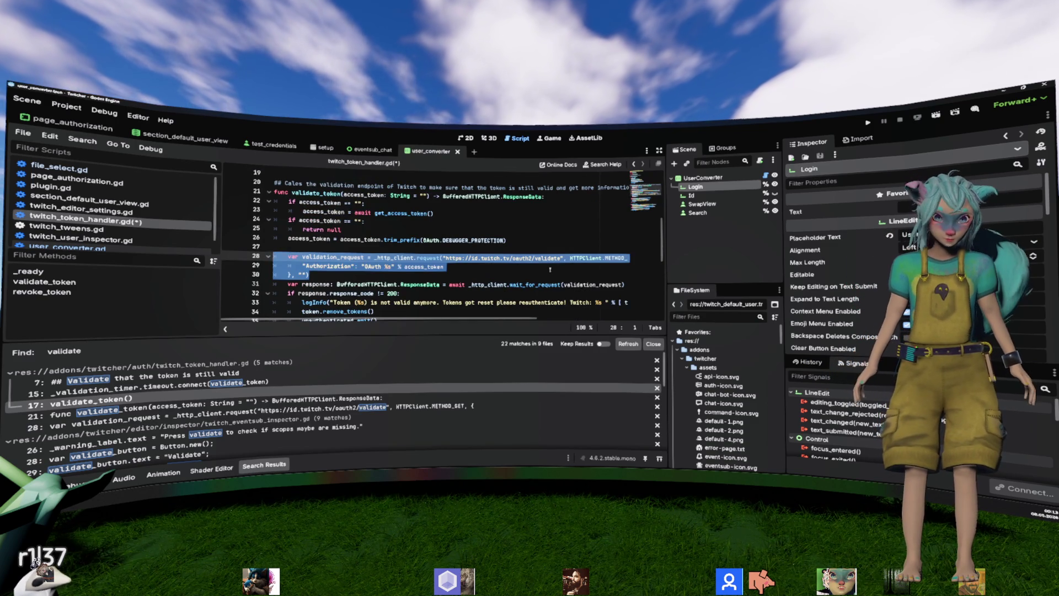
click(562, 257)
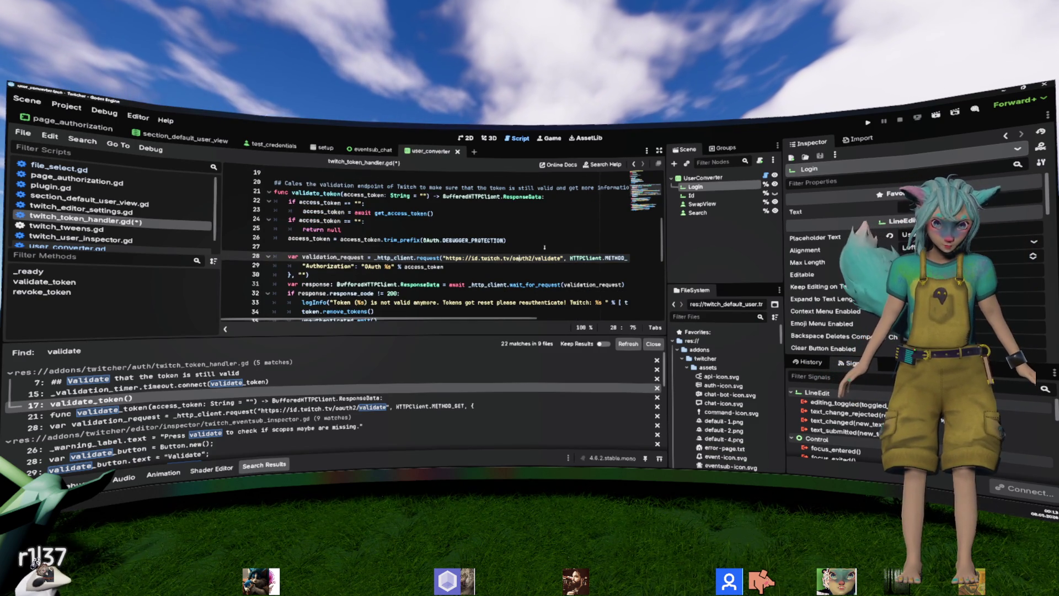
scroll(539, 250, down, 4)
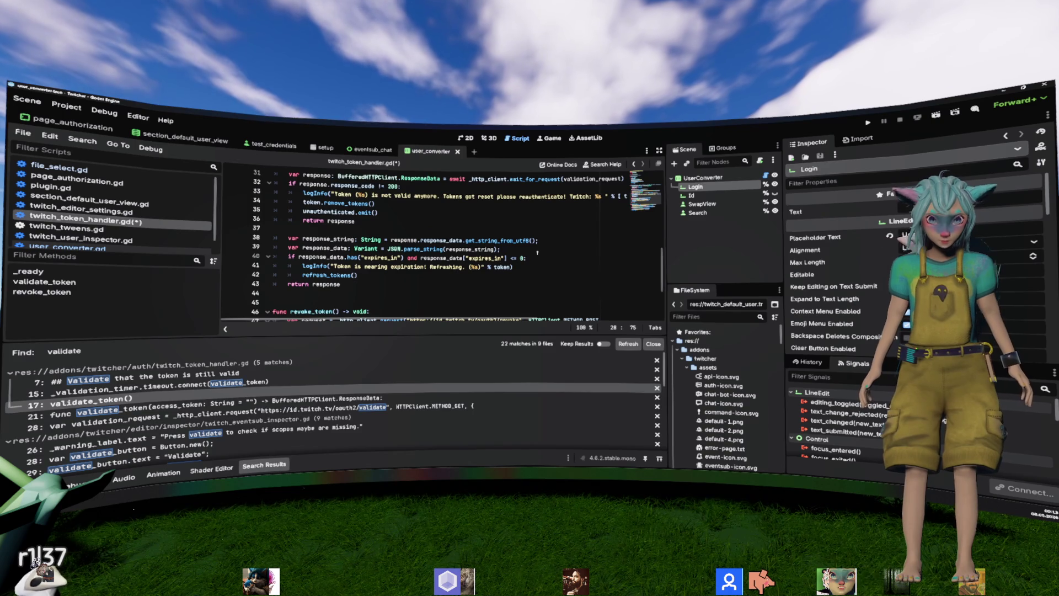
scroll(387, 232, up, 5)
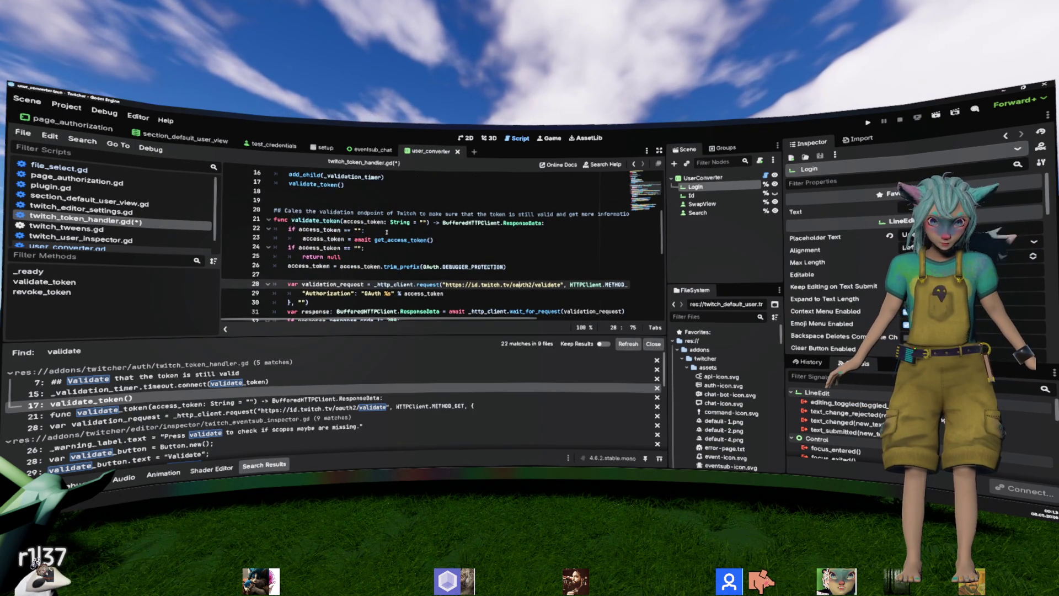
Step: Comment out the validate_token() call on line 17 and save twitch_token_handler.gd
double_click(312, 222)
key(ctrl+f)
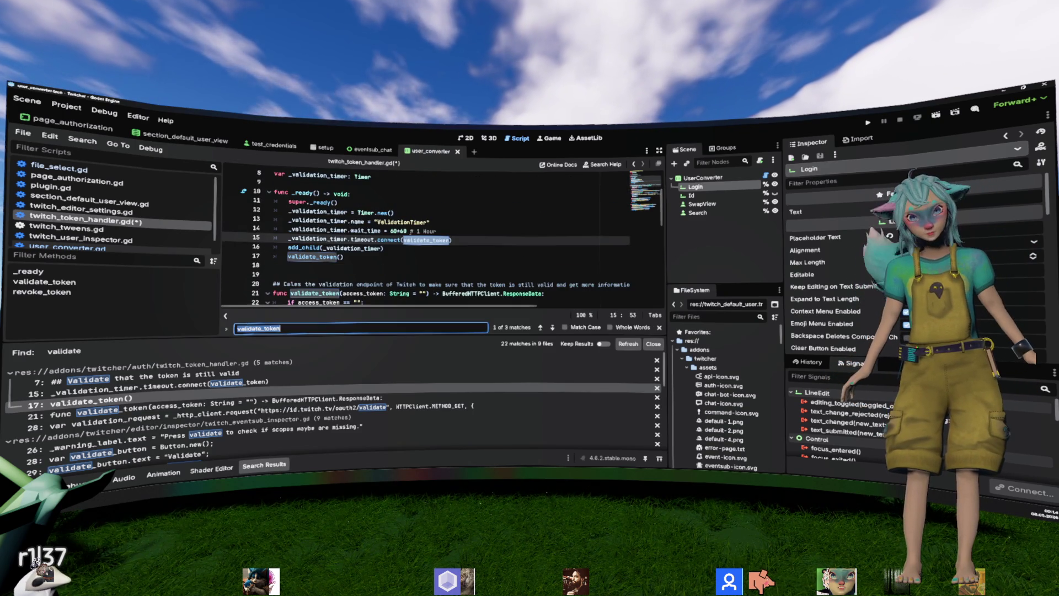
key(Return)
key(Return)
key(Return)
key(Return)
click(411, 239)
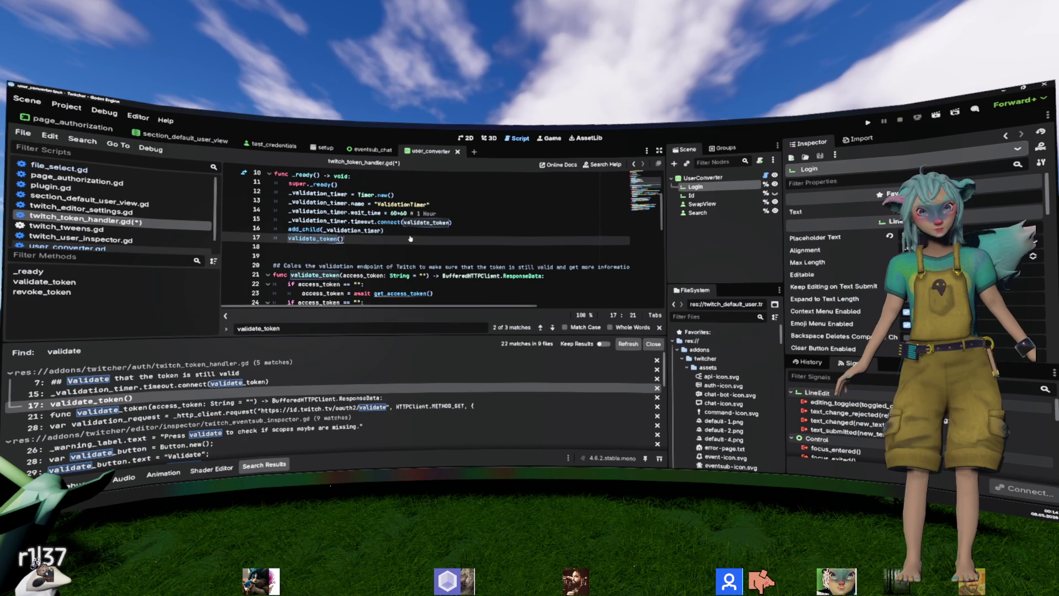
key(ctrl+k)
key(ctrl+s)
click(445, 249)
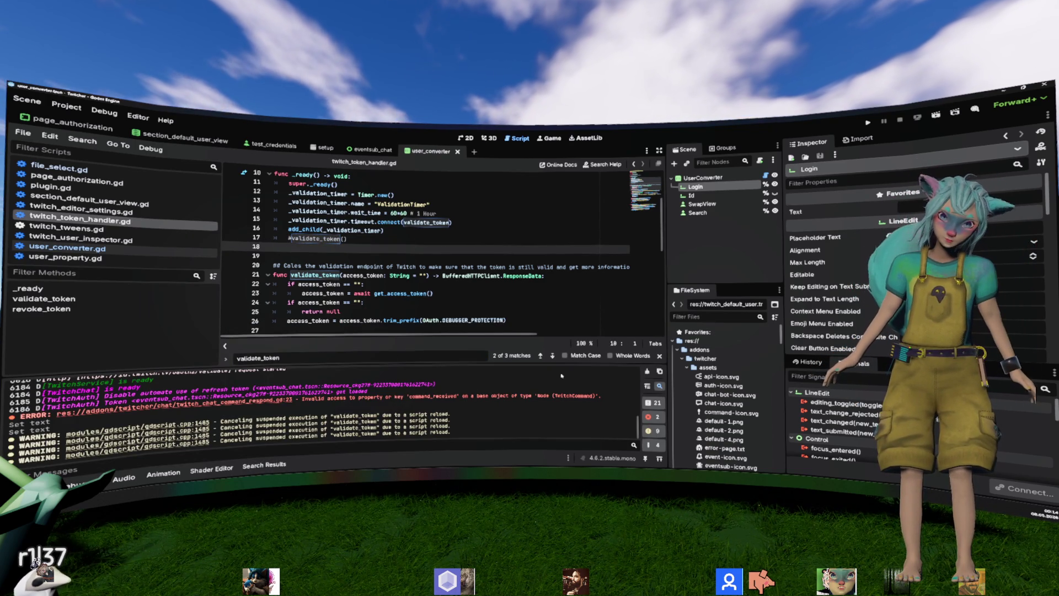
Step: Clear the Output log and return to the PowerShell console
click(647, 371)
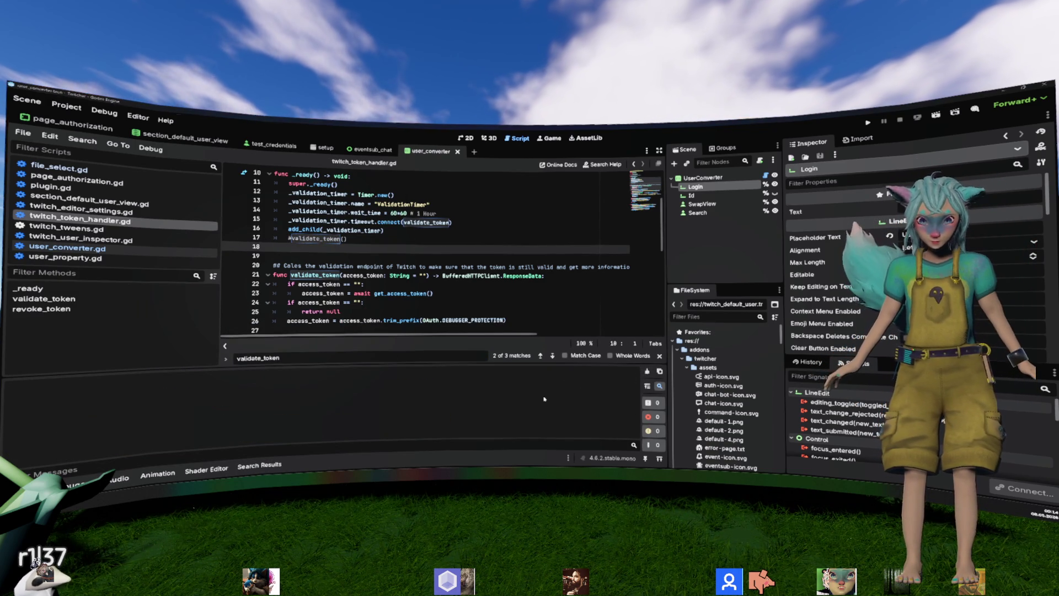
click(473, 296)
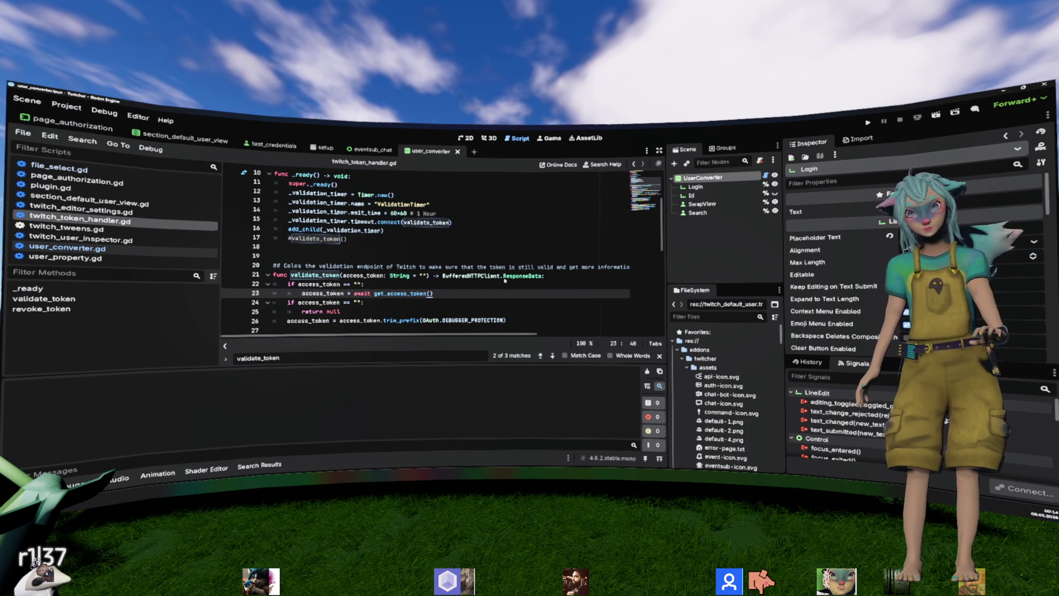
key(alt+Tab)
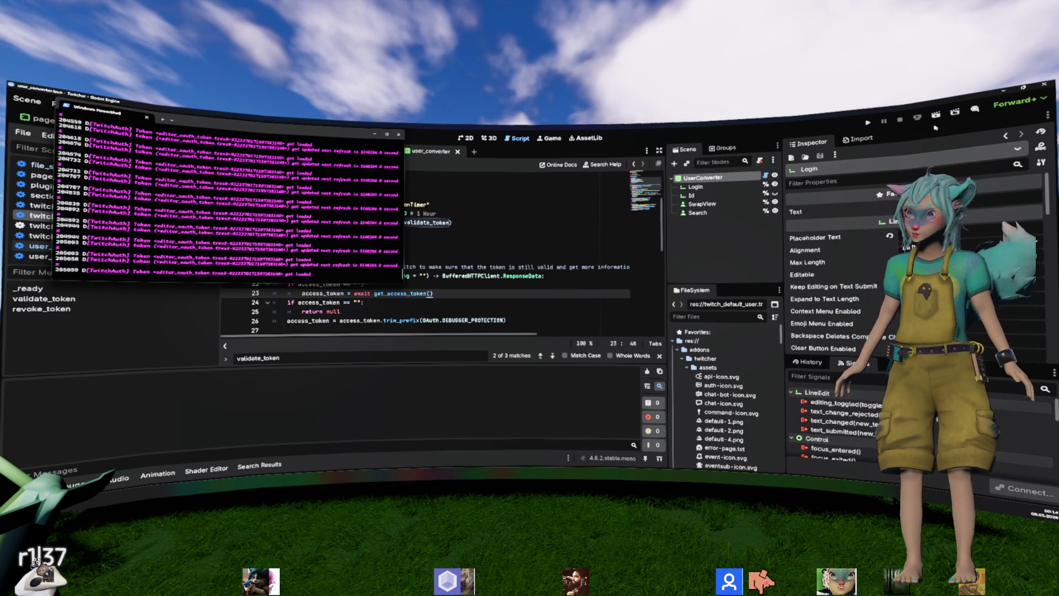
Step: Close the frozen Godot window, clear the console, and relaunch .\godot.exe to reopen the project
key(alt+Tab)
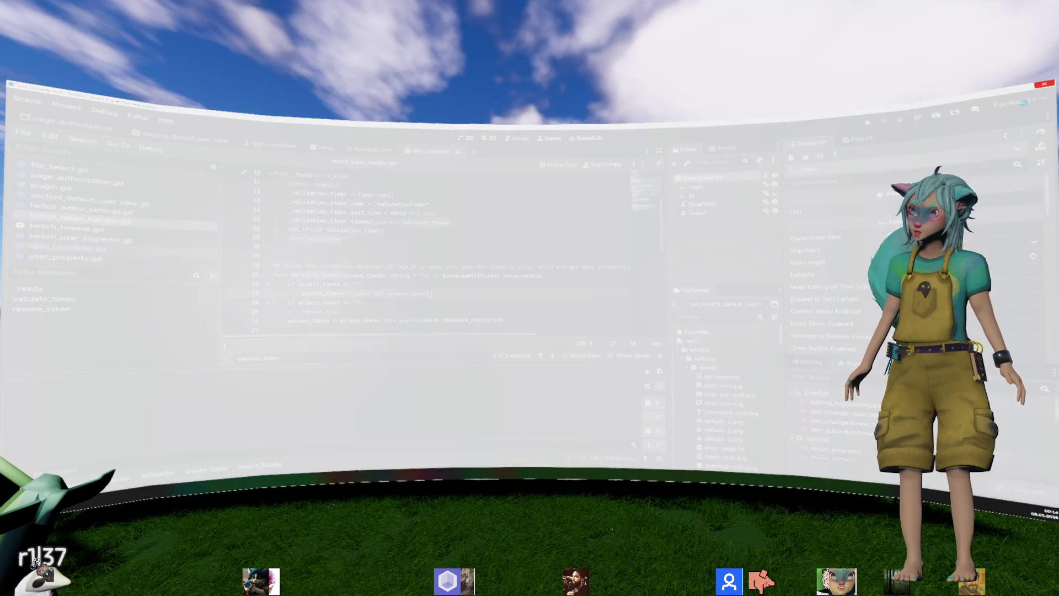
click(1044, 84)
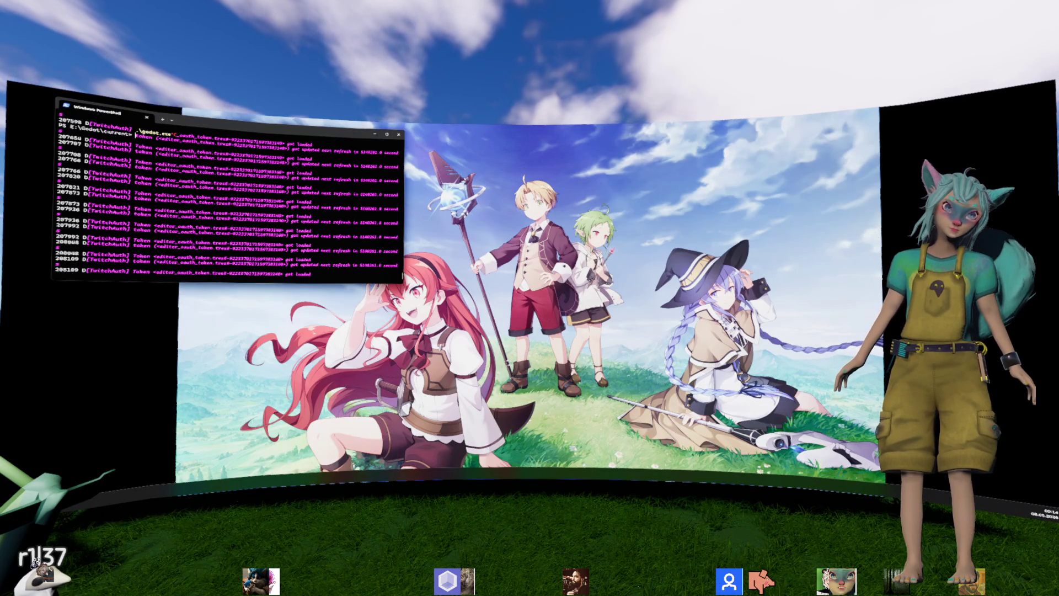
text(ar)
key(Return)
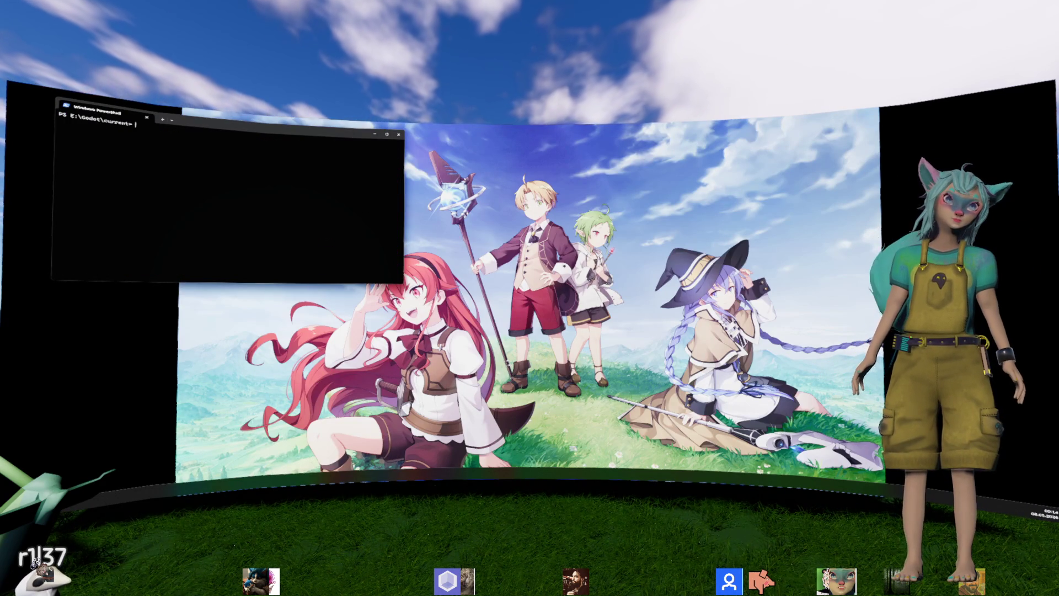
key(Return)
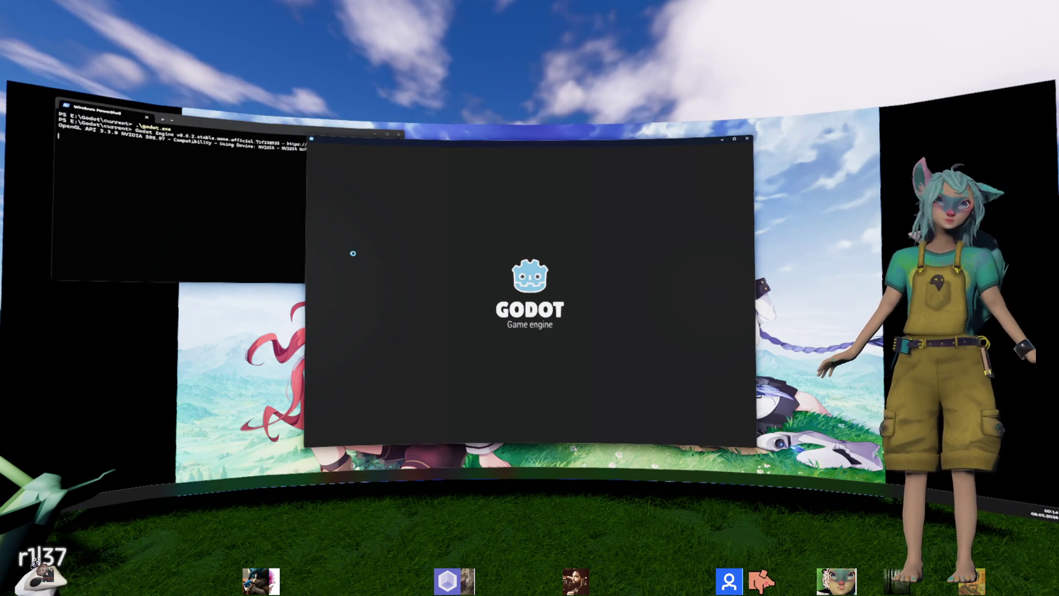
double_click(441, 208)
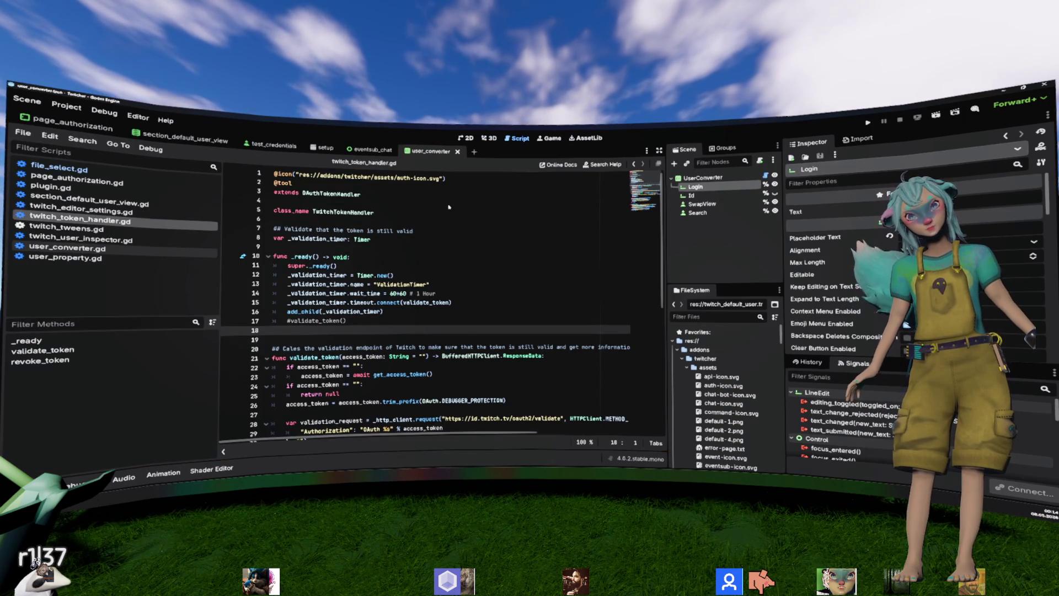
Step: Check that validate_token() is still commented out in twitch_token_handler.gd
scroll(449, 207, down, 3)
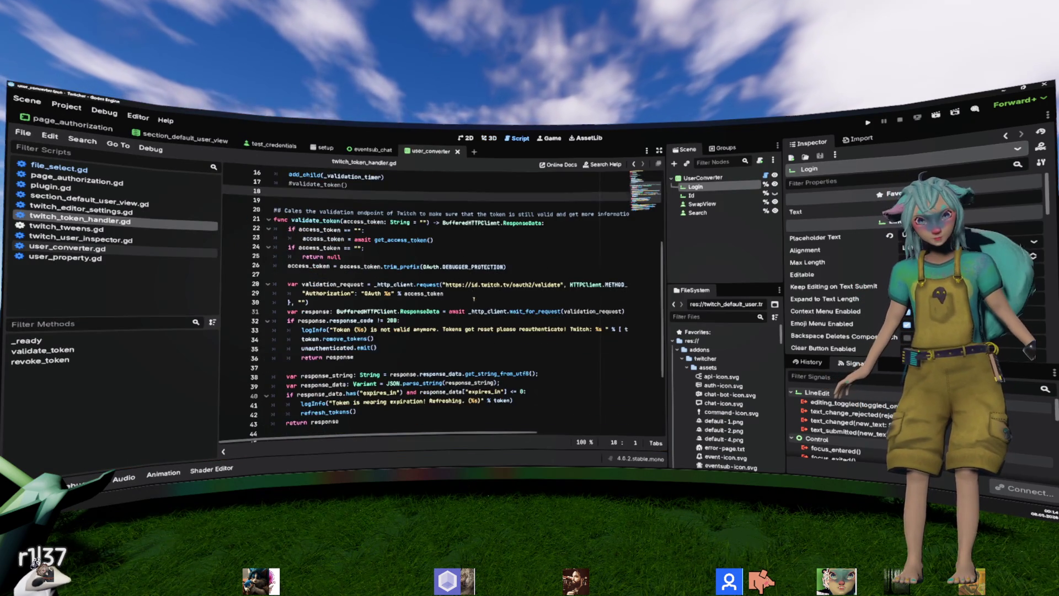
scroll(492, 286, up, 3)
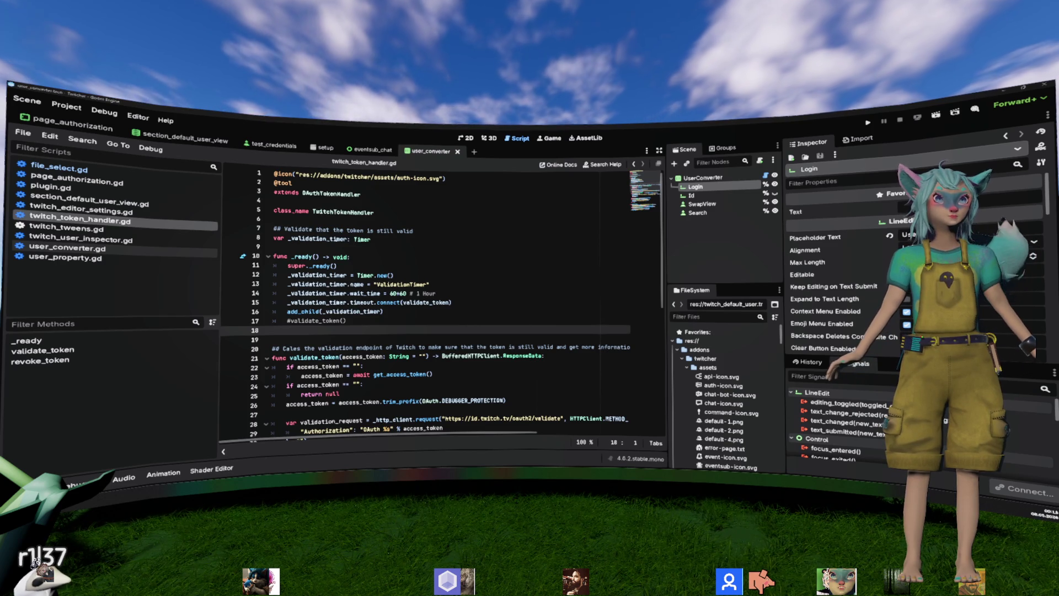
key(alt+Tab)
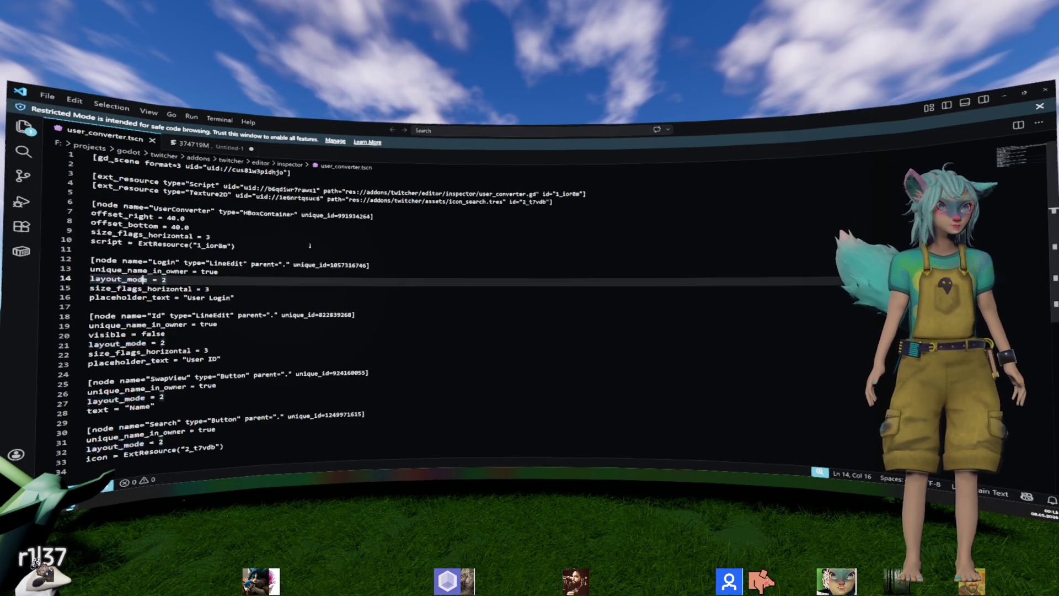
Step: Review the UserConverter, Login, Id, SwapView and Search node blocks in user_converter.tscn
scroll(565, 211, up, 3)
click(146, 279)
double_click(230, 186)
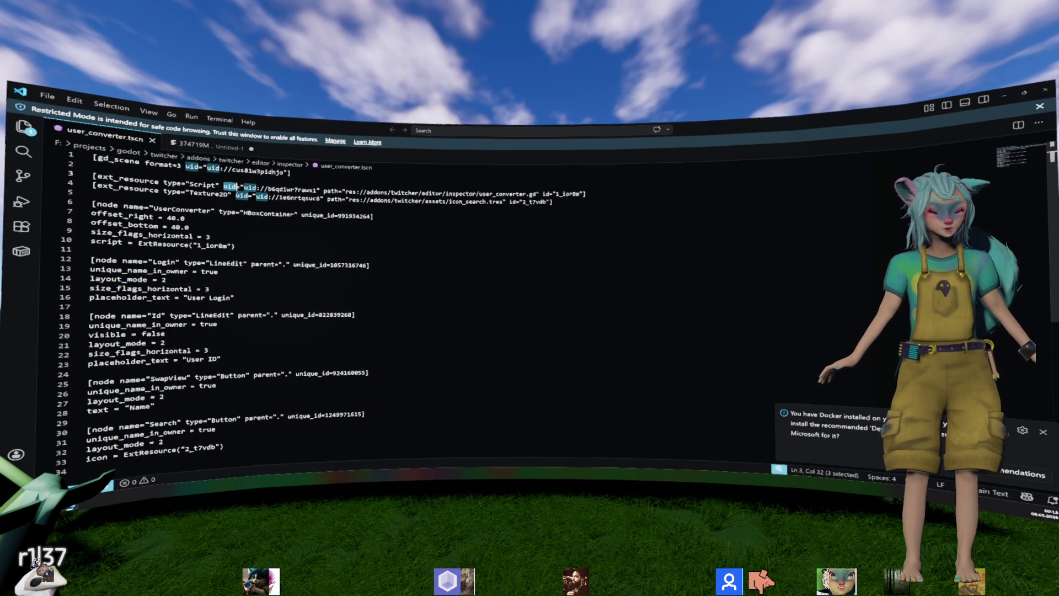
double_click(182, 209)
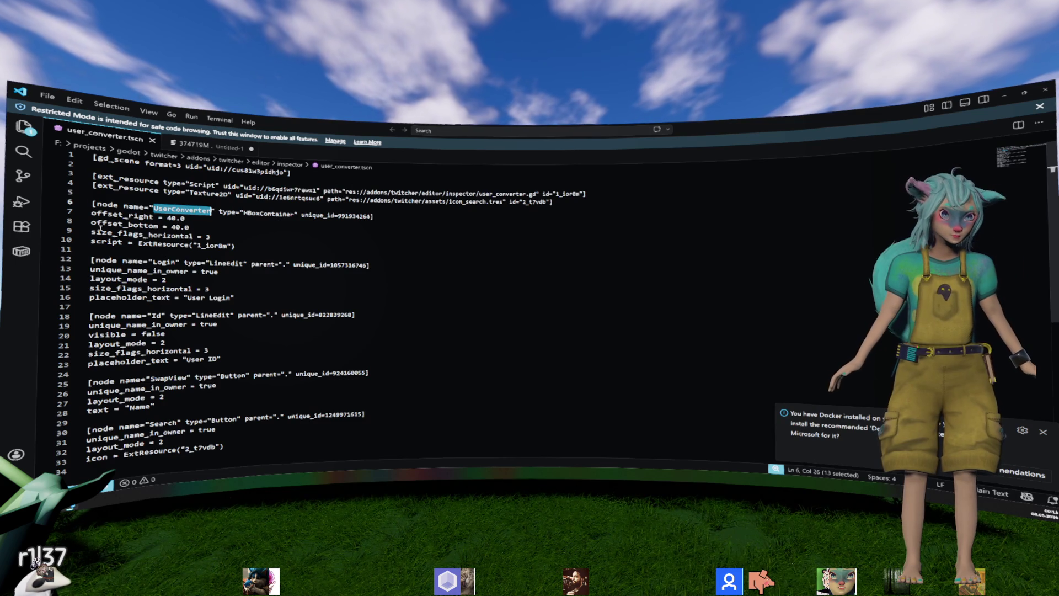
mouse_move(128, 271)
mouse_down()
mouse_move(221, 272)
mouse_move(220, 300)
mouse_move(166, 300)
mouse_move(207, 304)
mouse_up()
scroll(220, 301, down, 2)
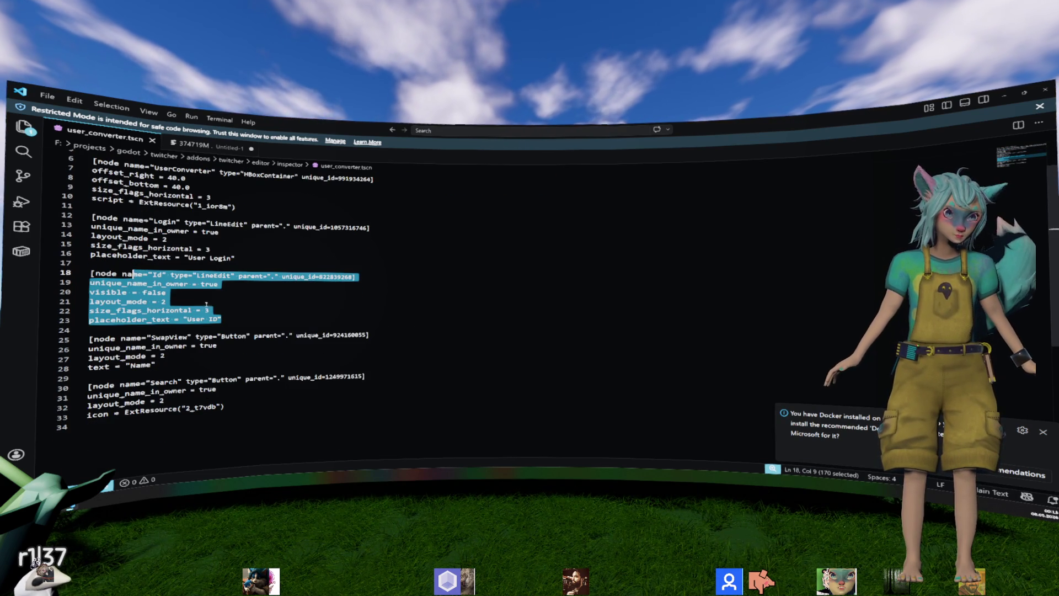
double_click(176, 338)
mouse_move(228, 415)
mouse_down()
mouse_move(165, 405)
mouse_move(121, 321)
mouse_up()
click(332, 310)
scroll(337, 308, up, 2)
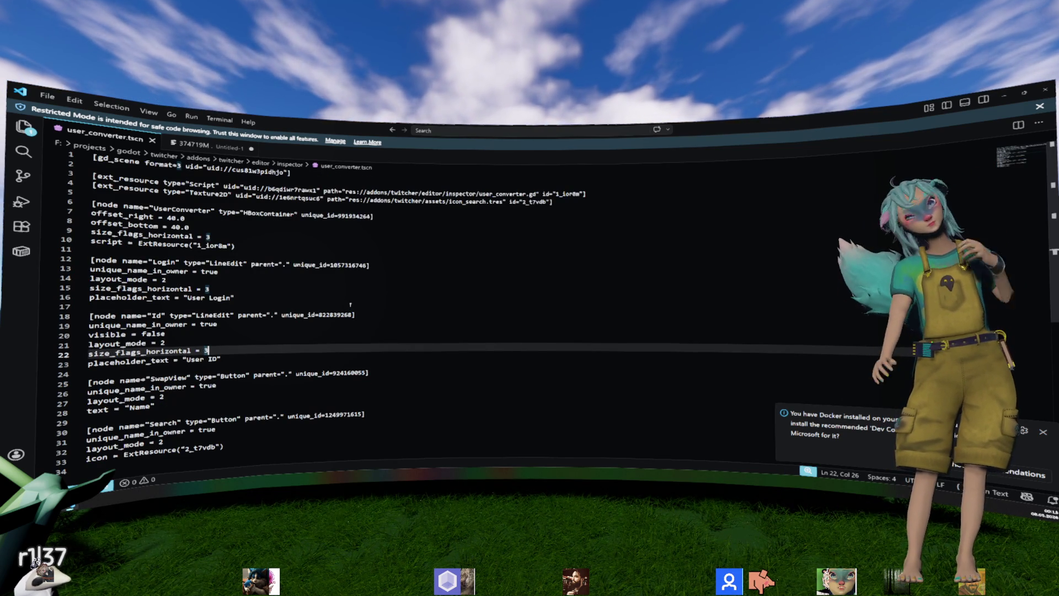
click(350, 305)
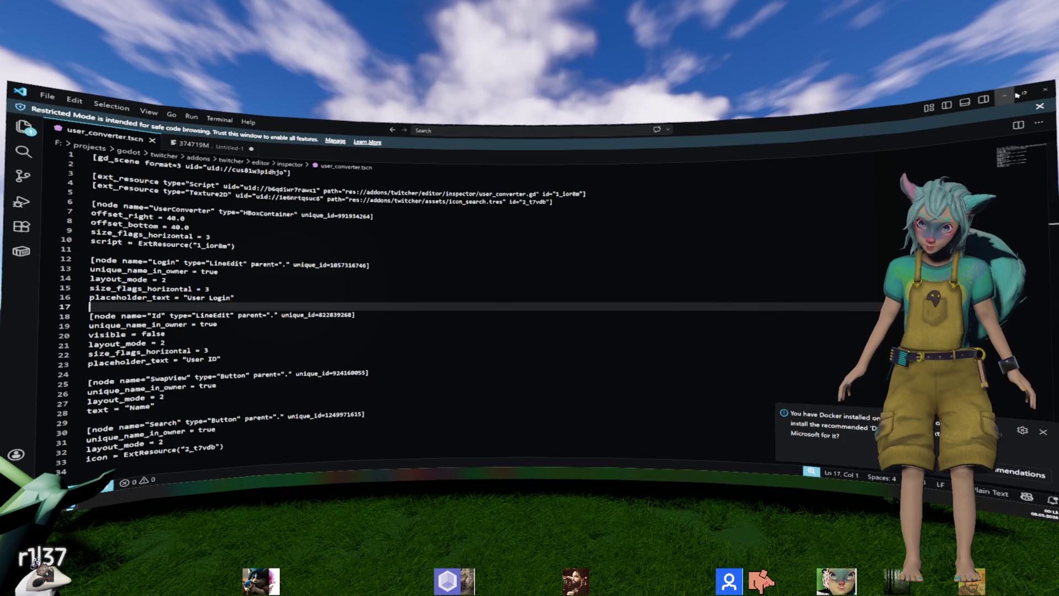
key(alt+Tab)
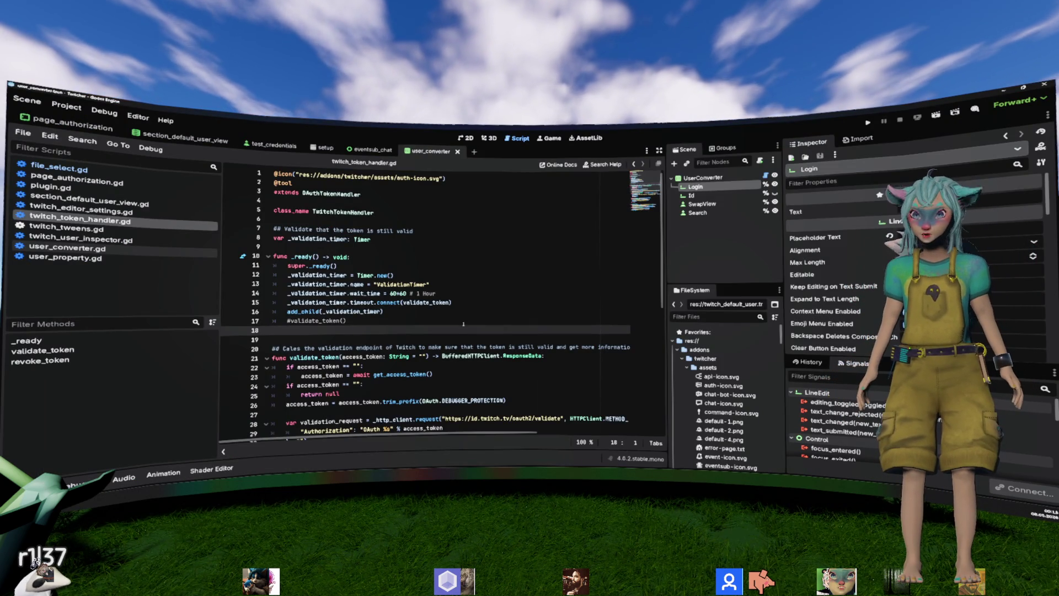
click(469, 284)
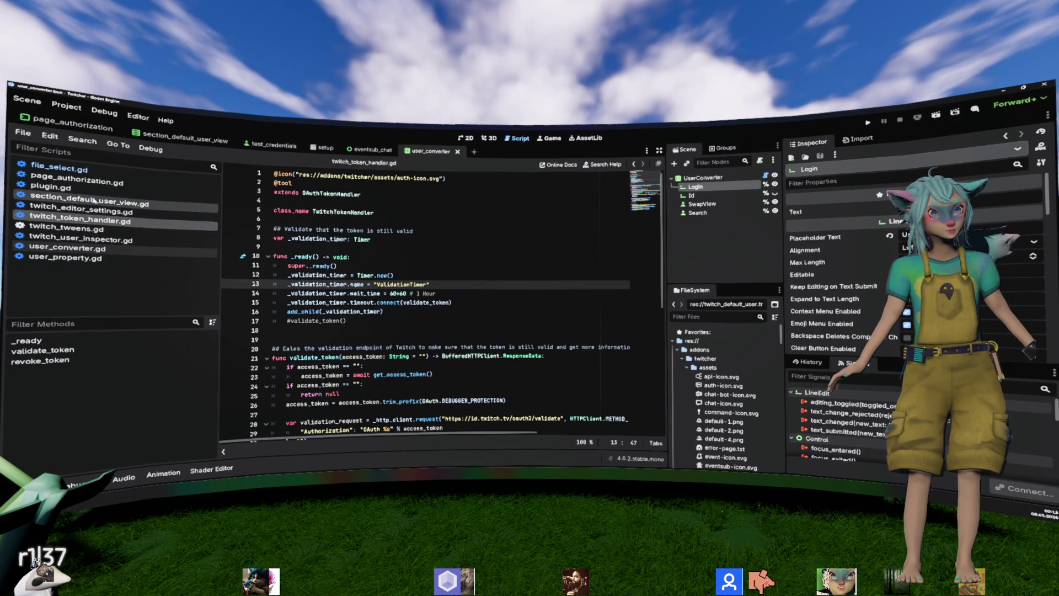
click(108, 232)
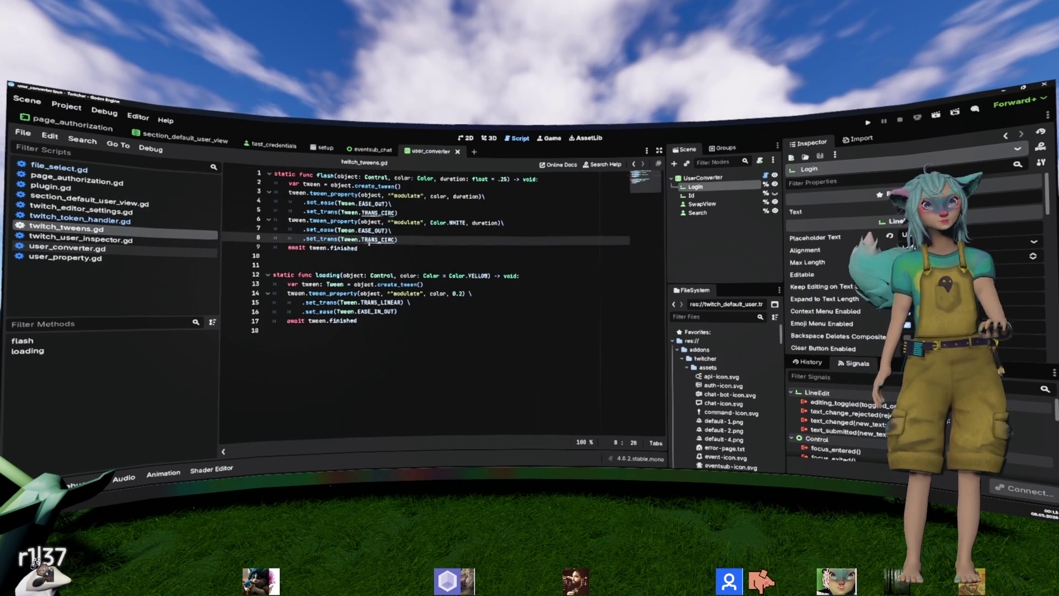
key(Return)
key(Return)
key(Up)
key(Up)
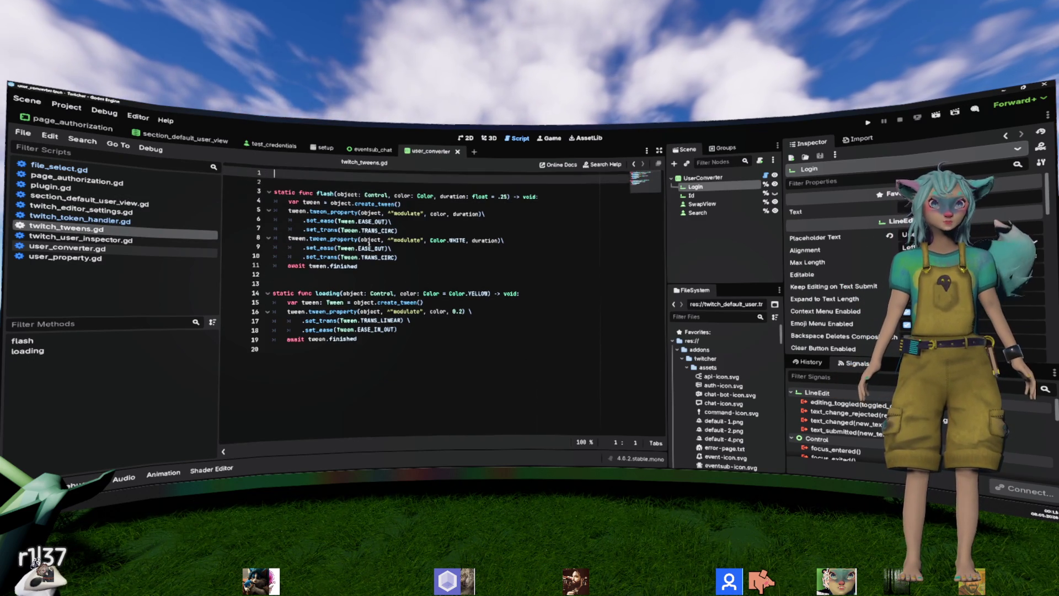
text(ool)
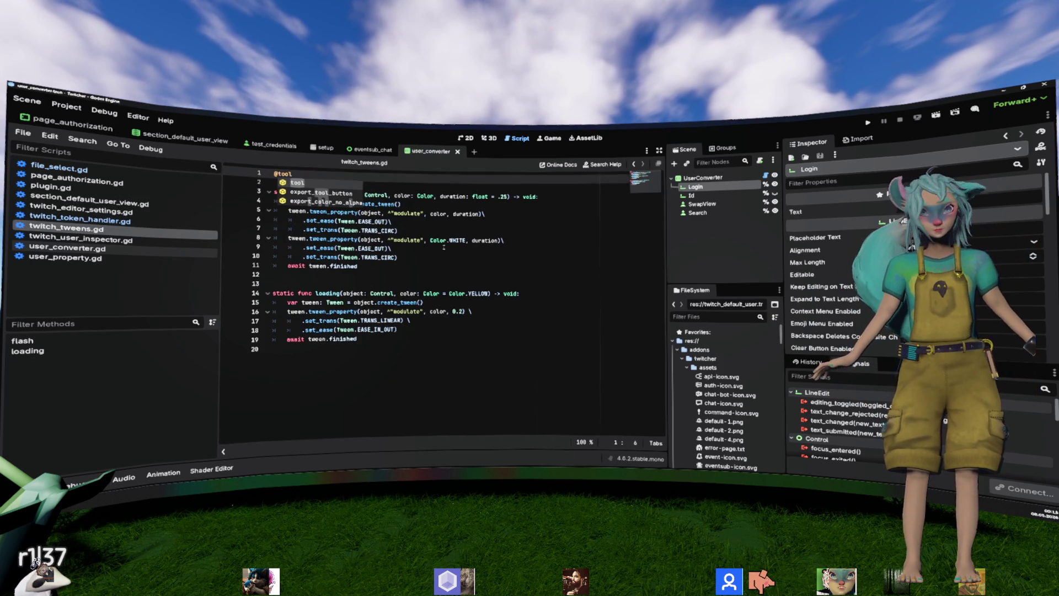
click(369, 247)
middle_click(214, 234)
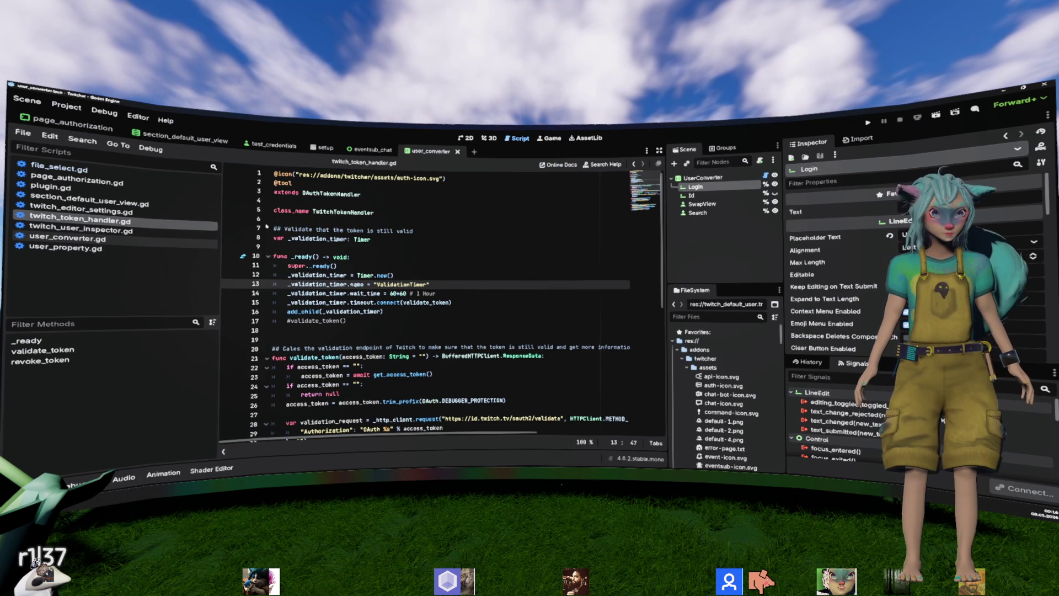
Step: Open twitch_user_inspector.gd, then user_converter.gd, selecting 'token' on line 15
click(124, 230)
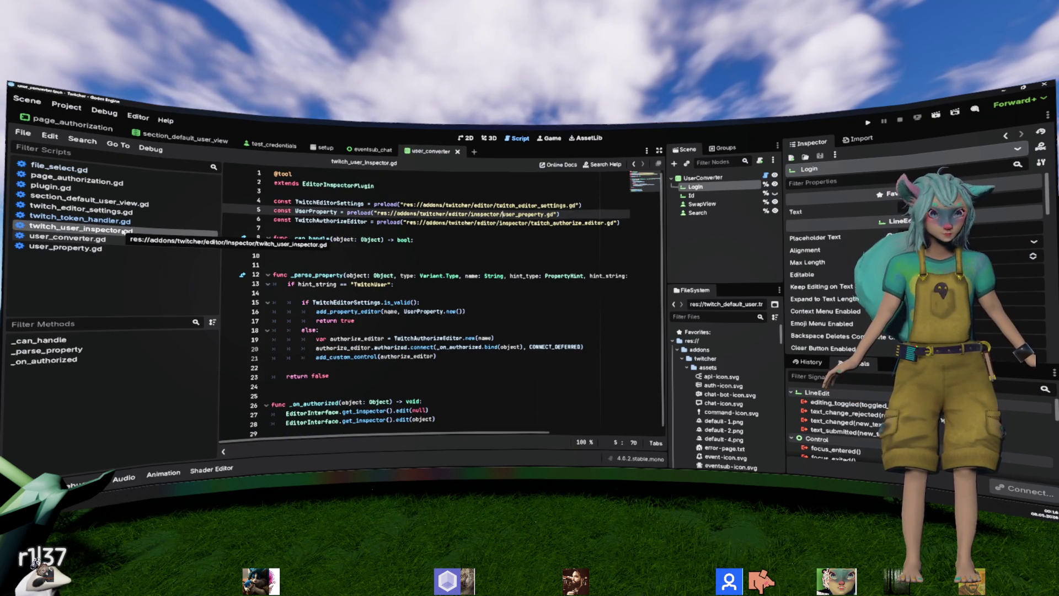
click(71, 238)
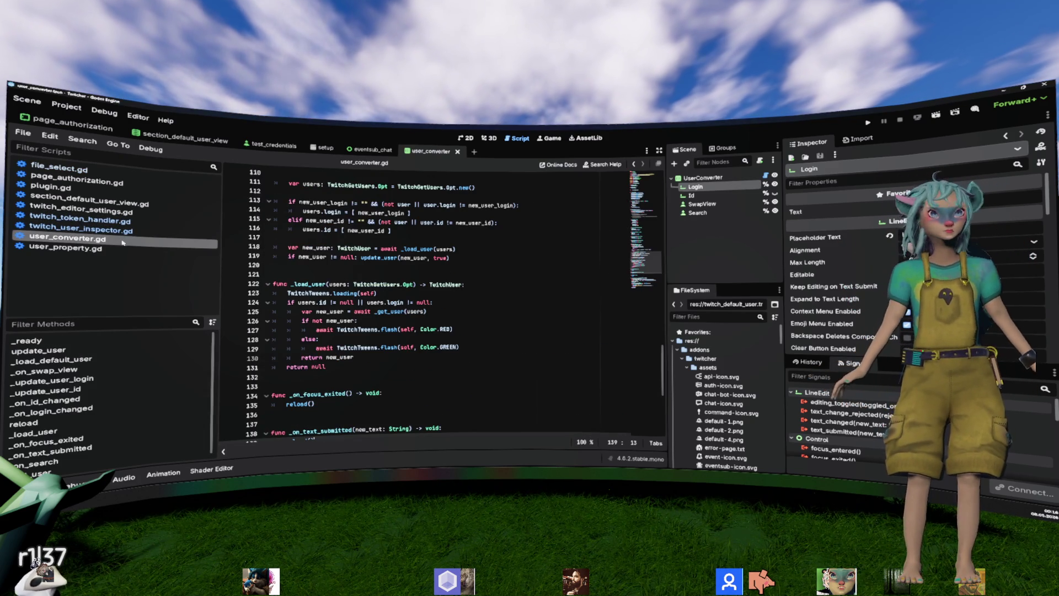
scroll(415, 252, up, 20)
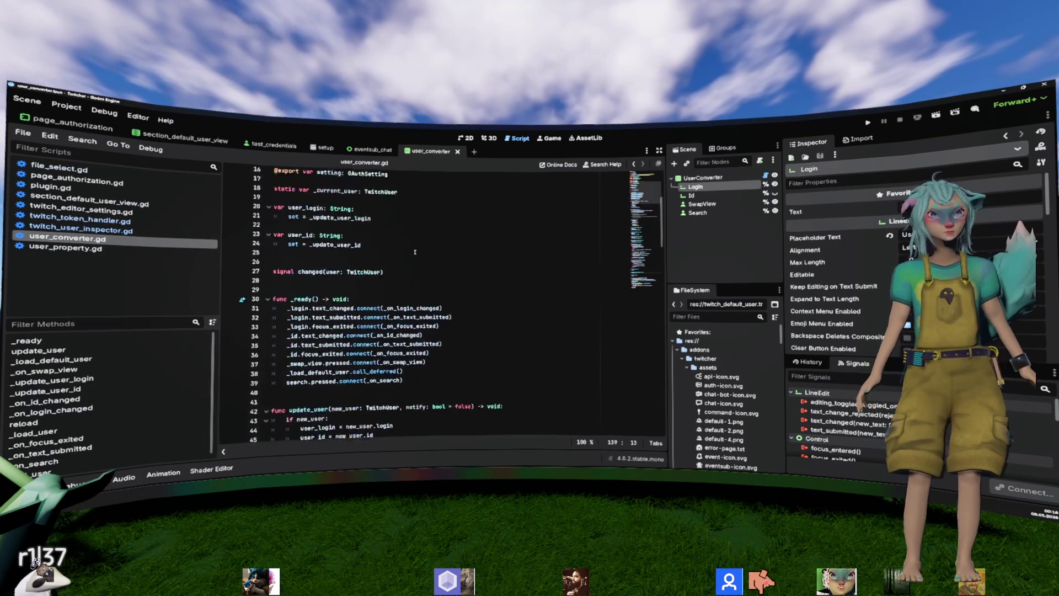
double_click(330, 302)
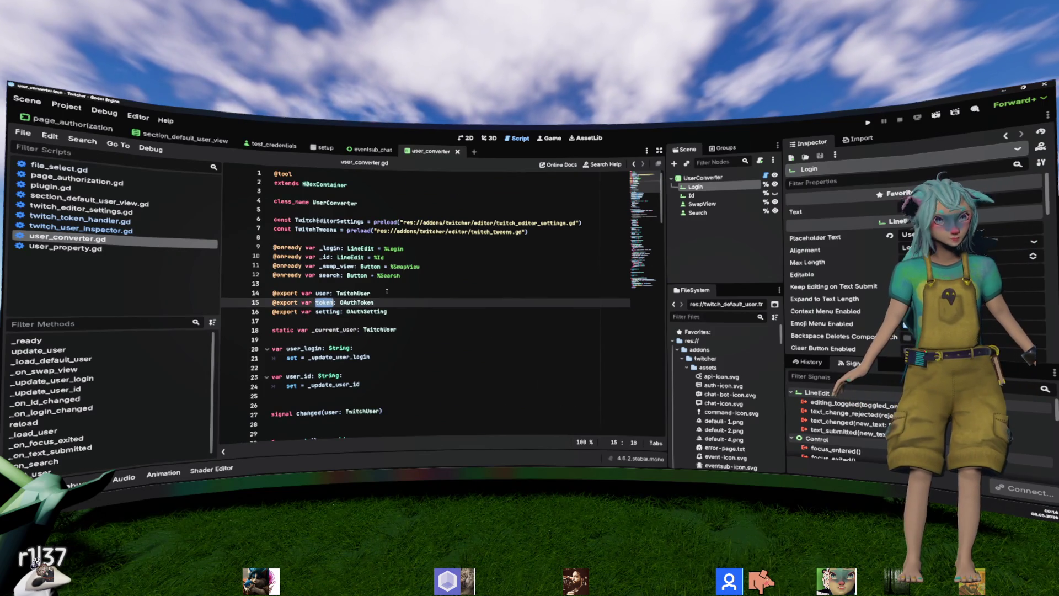
Step: Search user_converter.gd for 'token' and step through its 9 matches
key(ctrl+f)
key(Return)
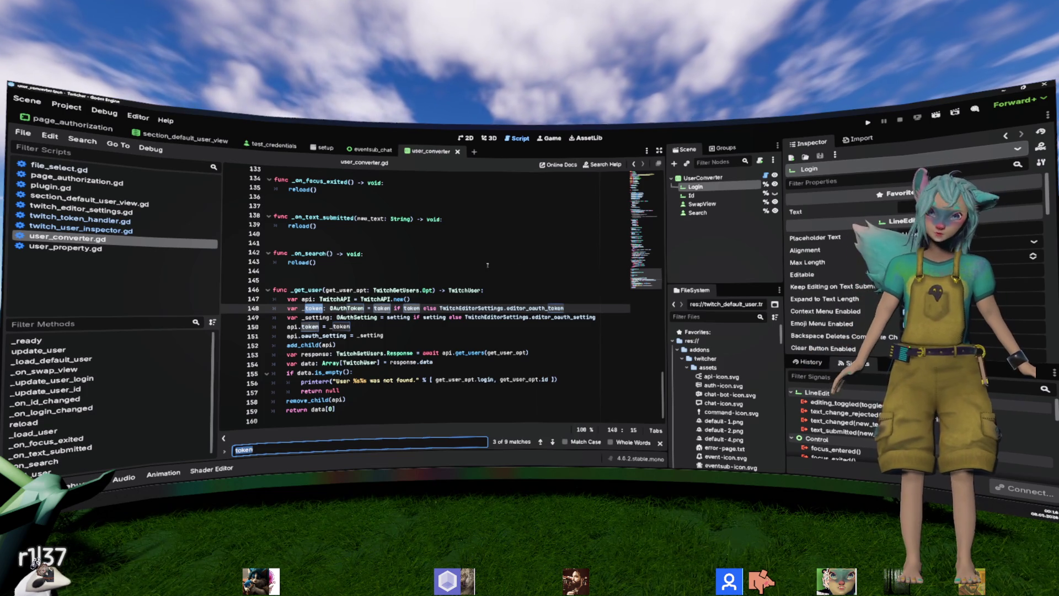
scroll(827, 419, down, 3)
drag(784, 368, 868, 364)
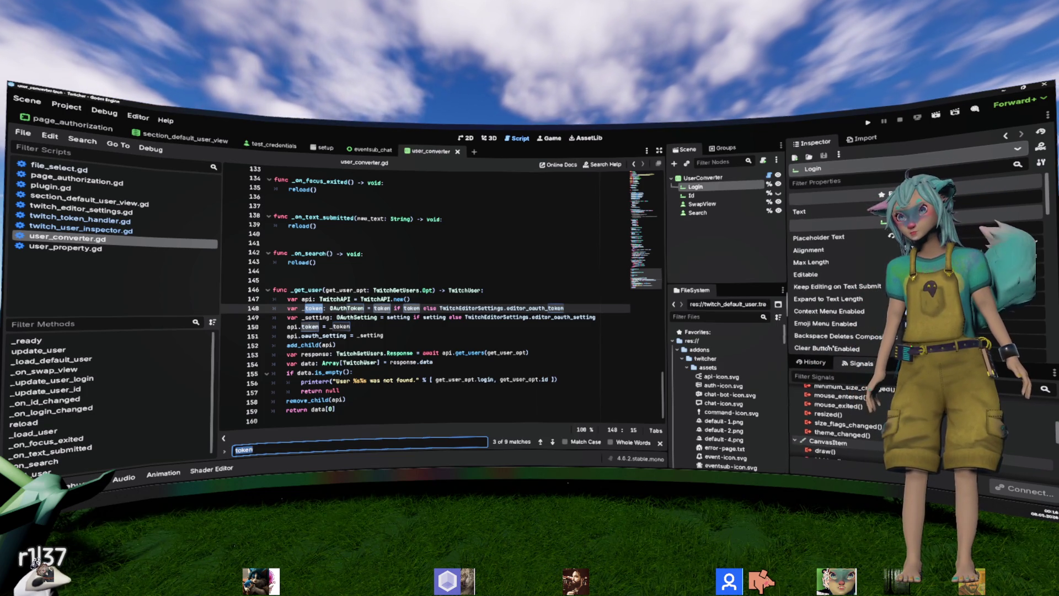
scroll(772, 364, down, 10)
scroll(772, 364, up, 5)
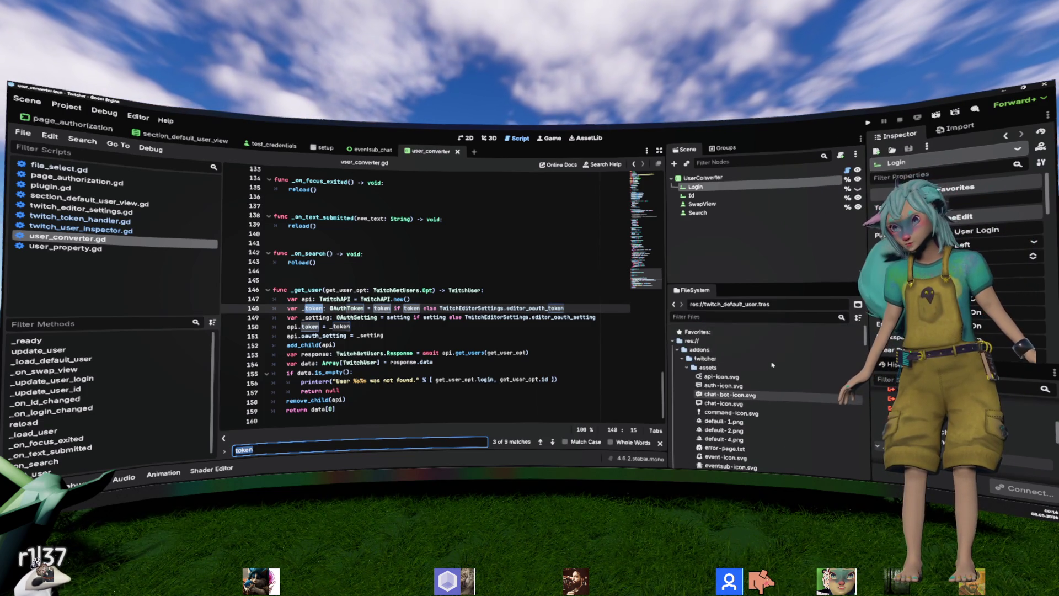
Step: Collapse the setup and example folders in the FileSystem dock
click(709, 367)
scroll(690, 369, down, 2)
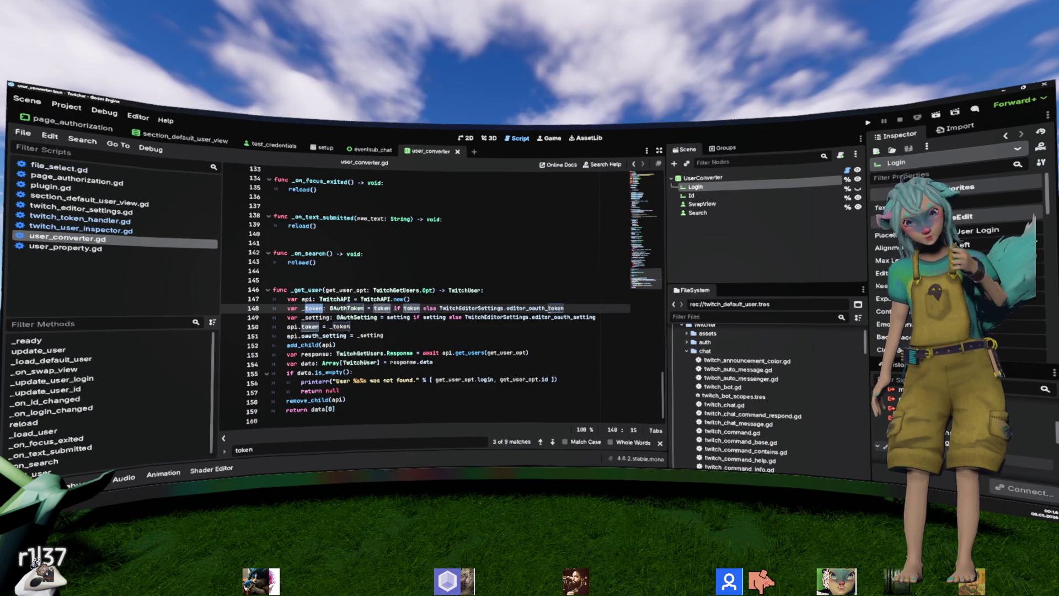
click(66, 106)
scroll(818, 366, down, 1)
scroll(818, 366, down, 2)
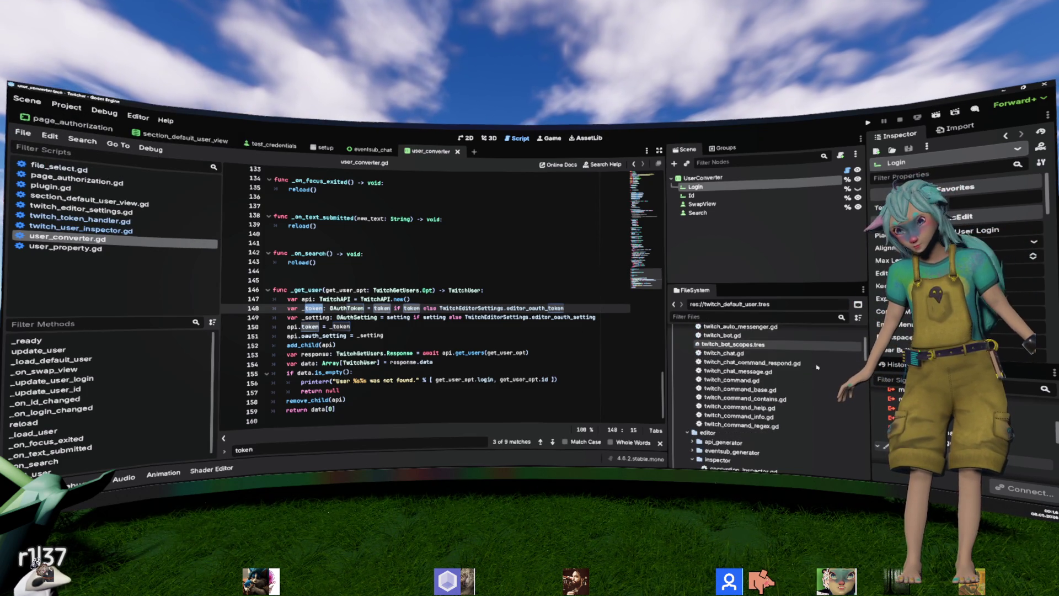
scroll(817, 366, down, 3)
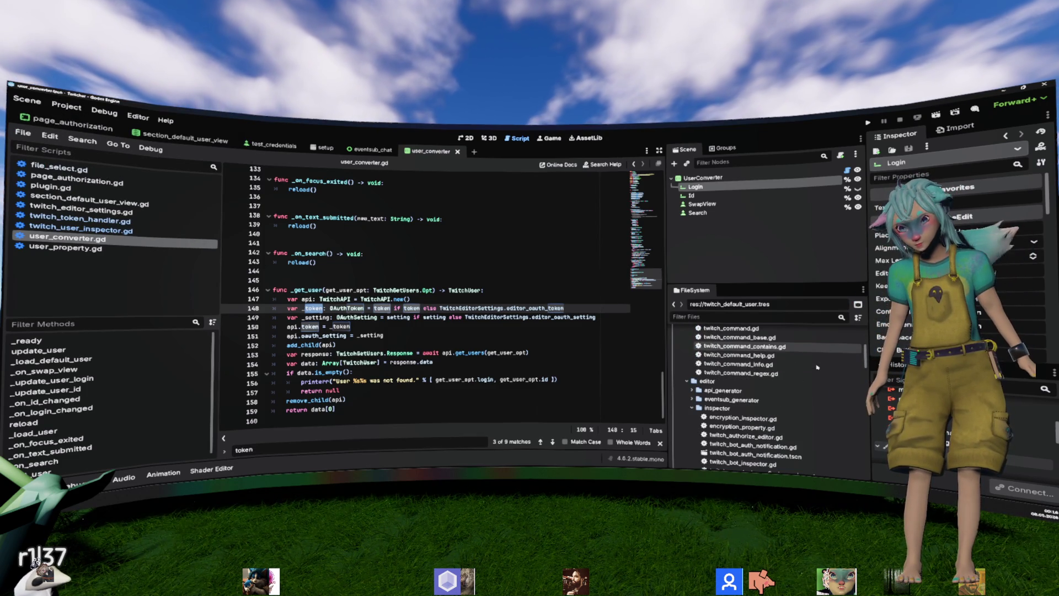
scroll(818, 366, down, 4)
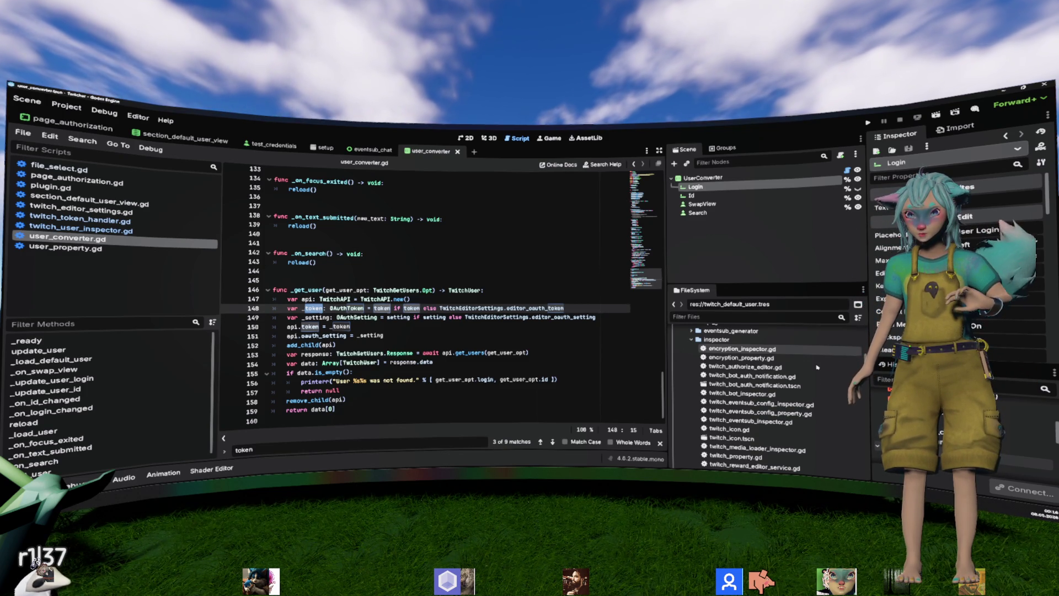
scroll(817, 367, down, 10)
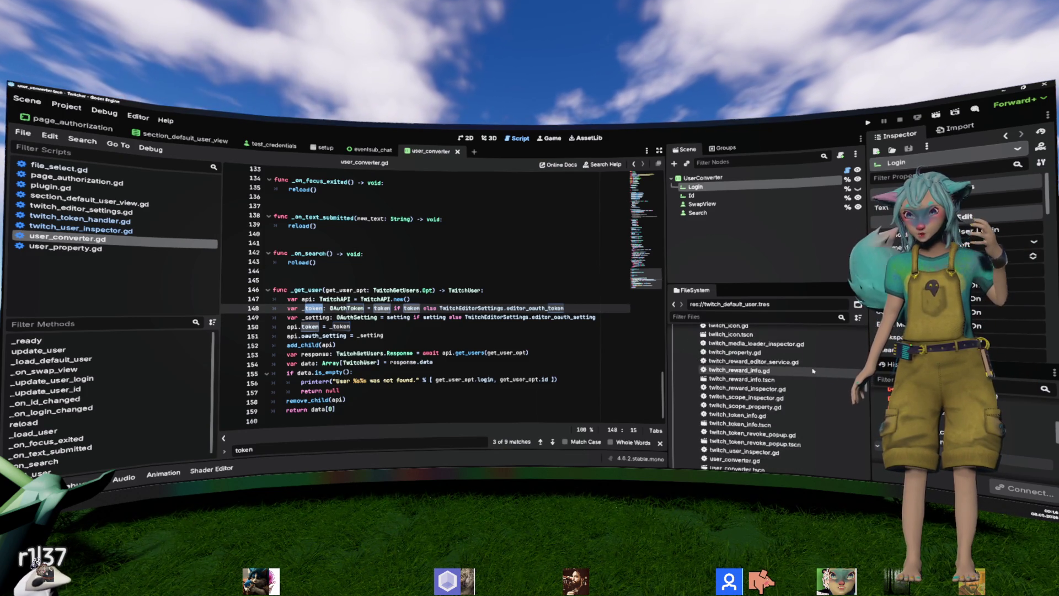
scroll(772, 369, down, 2)
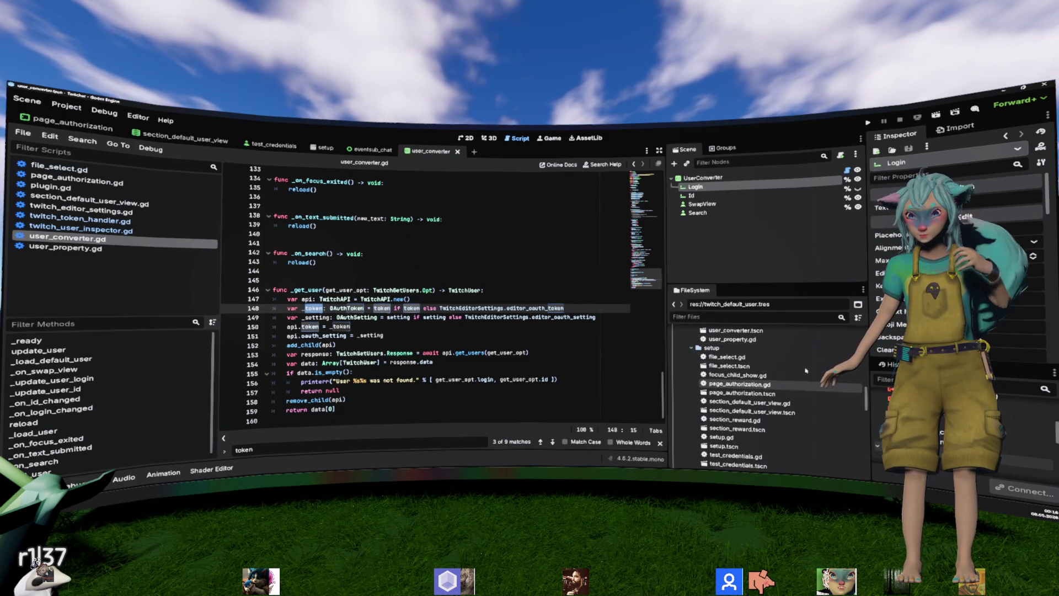
double_click(739, 348)
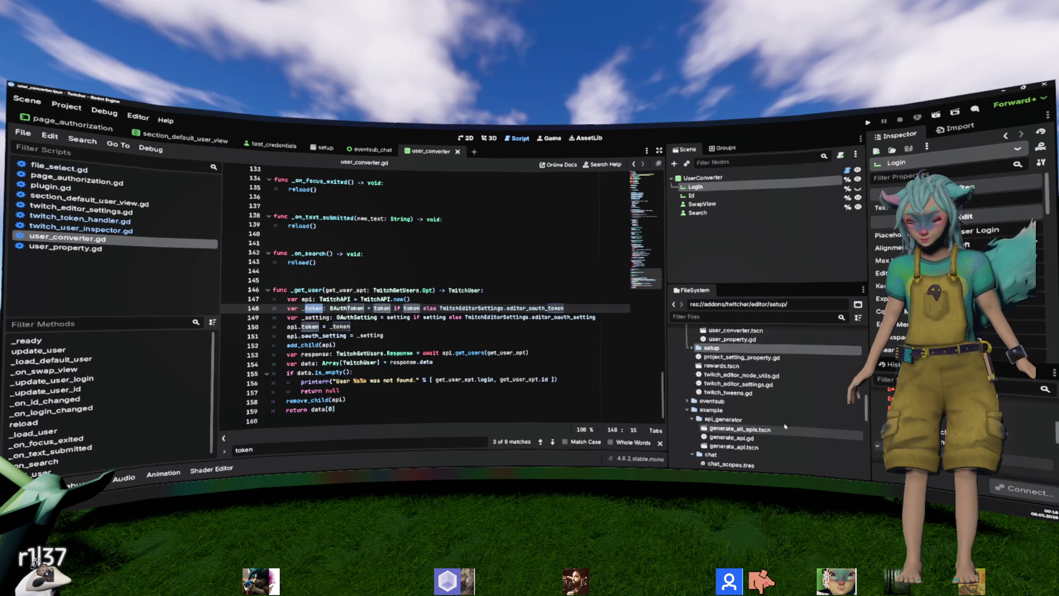
double_click(756, 412)
Step: Open twitch_token_info.gd from the FileSystem dock
scroll(755, 414, up, 5)
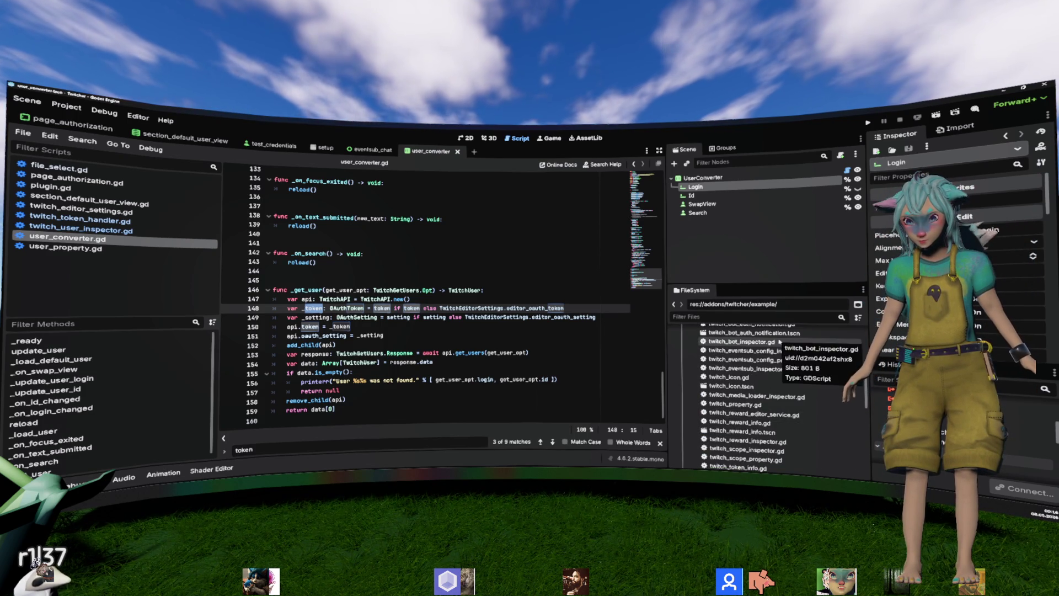
scroll(754, 419, down, 2)
scroll(782, 426, down, 4)
click(781, 426)
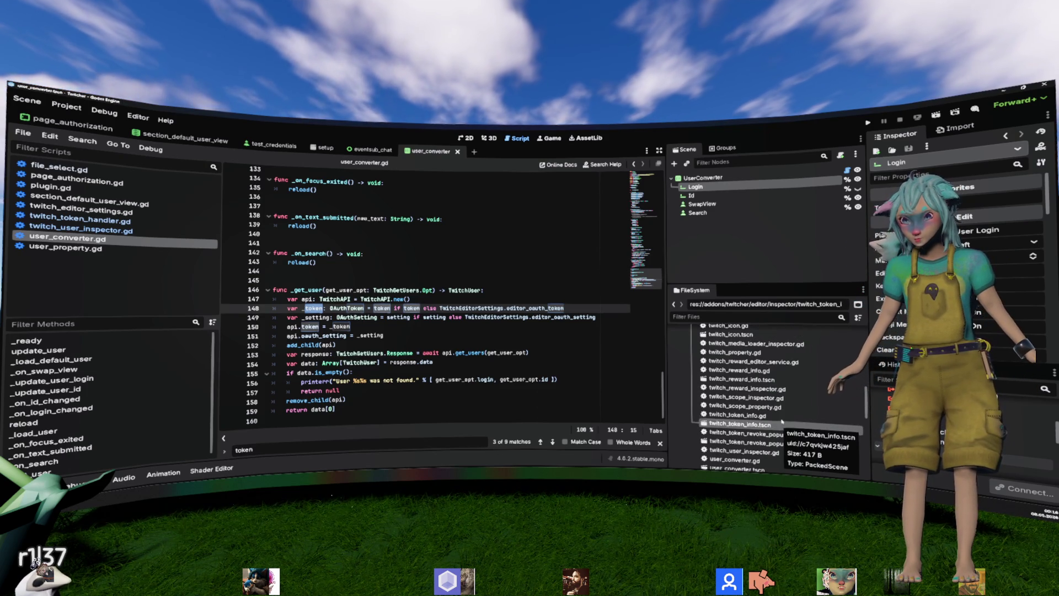
double_click(782, 420)
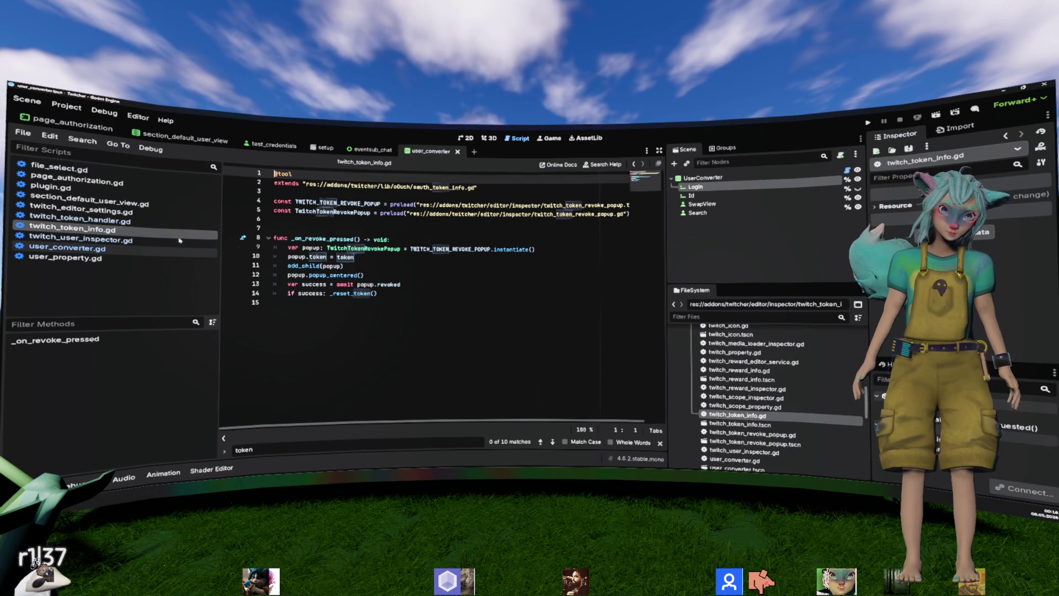
Step: Reopen twitch_token_info.gd and open the twitch_token_info scene
middle_click(134, 234)
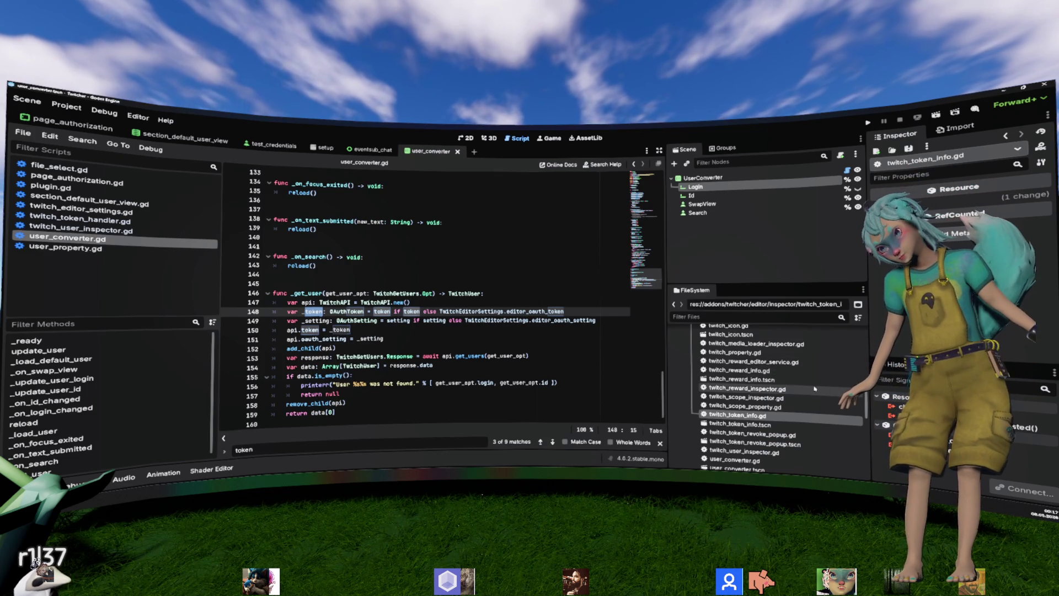
scroll(808, 420, down, 1)
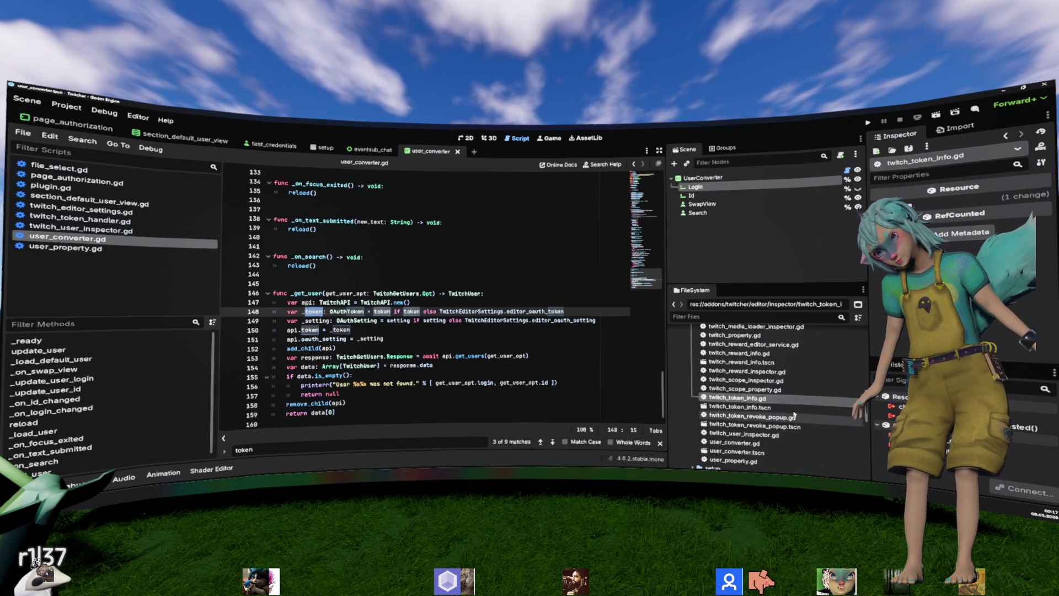
double_click(765, 399)
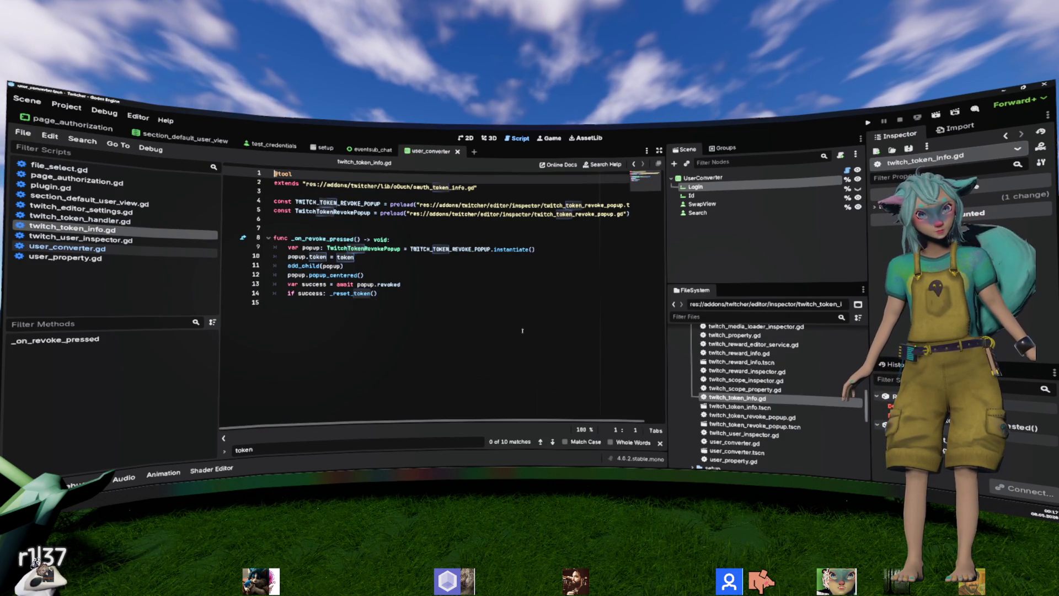
double_click(739, 407)
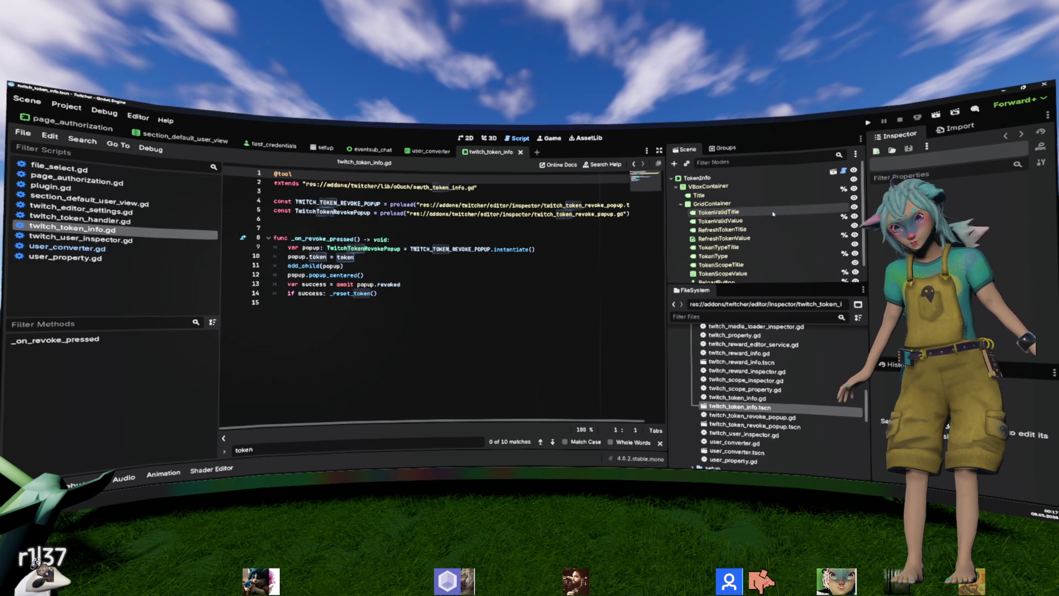
Step: Open the oauth_token_info scene and its oauth_token_info.gd script from the TokenInfo node
scroll(773, 214, down, 1)
scroll(778, 236, up, 1)
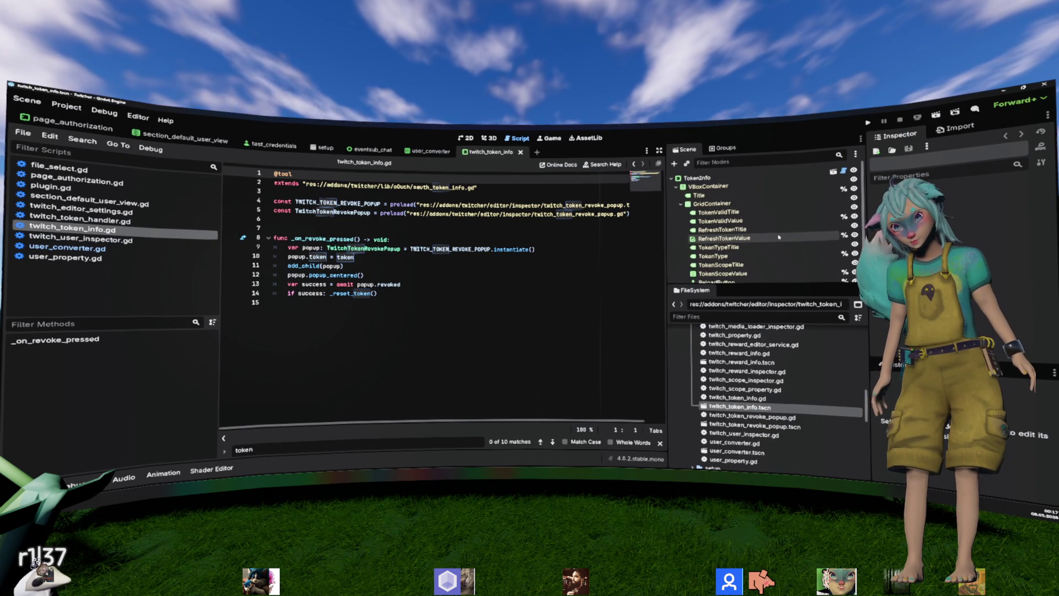
click(834, 171)
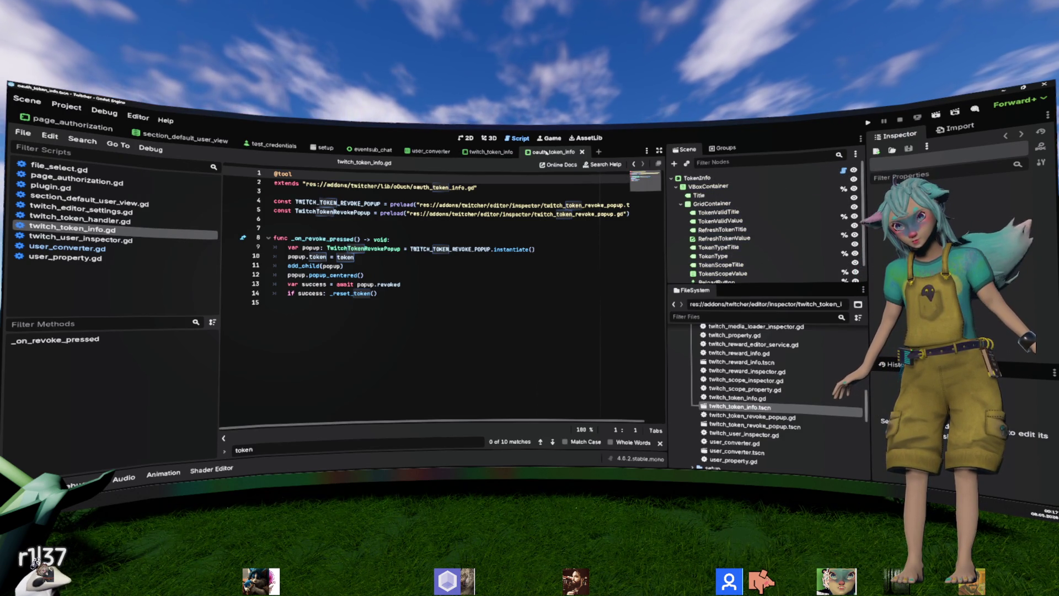
scroll(699, 211, down, 1)
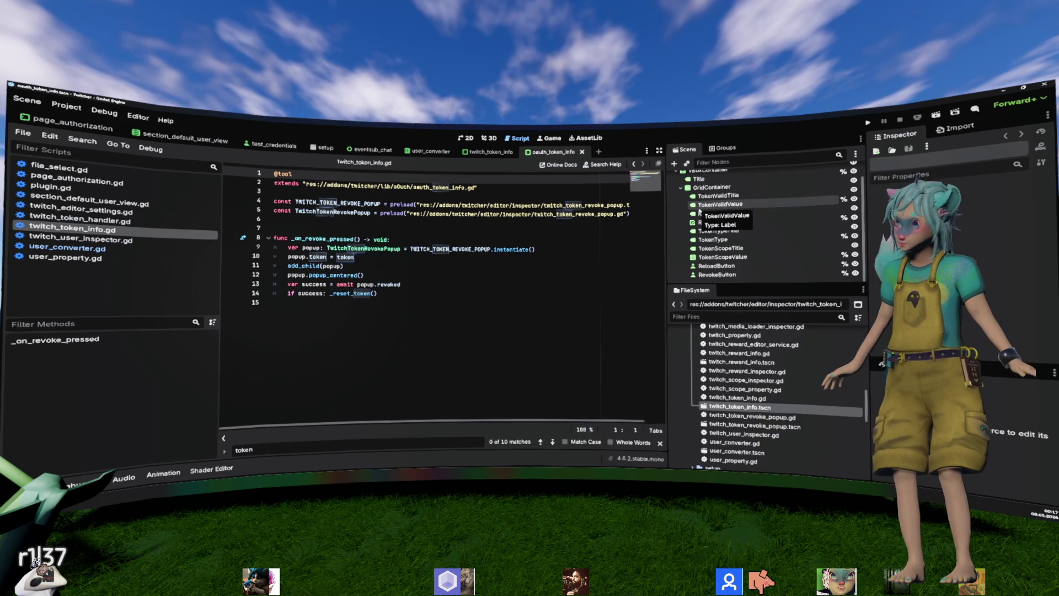
scroll(699, 211, up, 2)
click(843, 171)
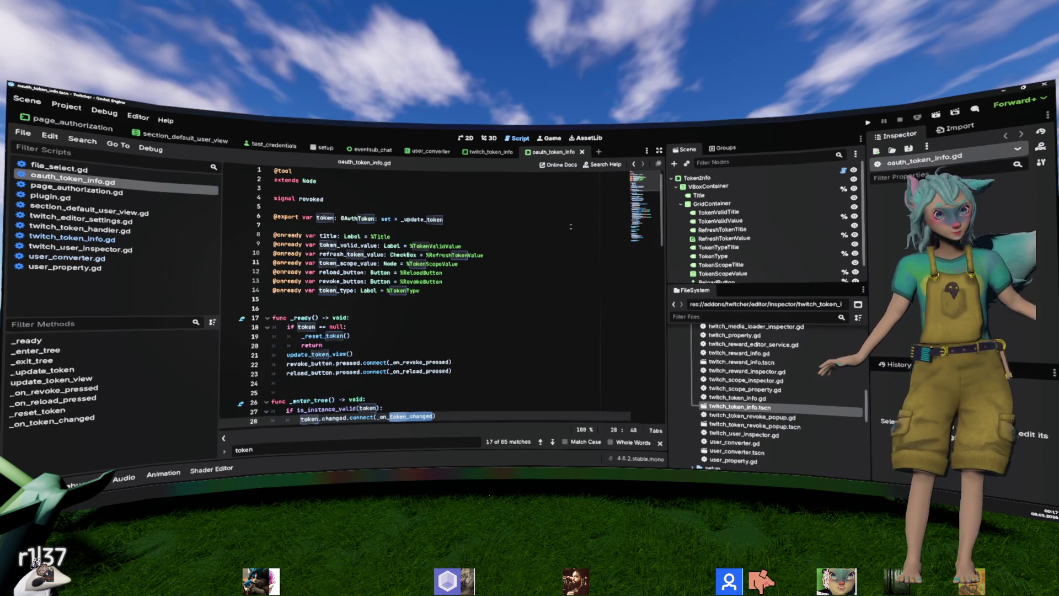
Step: Read oauth_token_info.gd down to the revoke and reload handlers, marking line 63's Not Available branch
scroll(571, 226, down, 3)
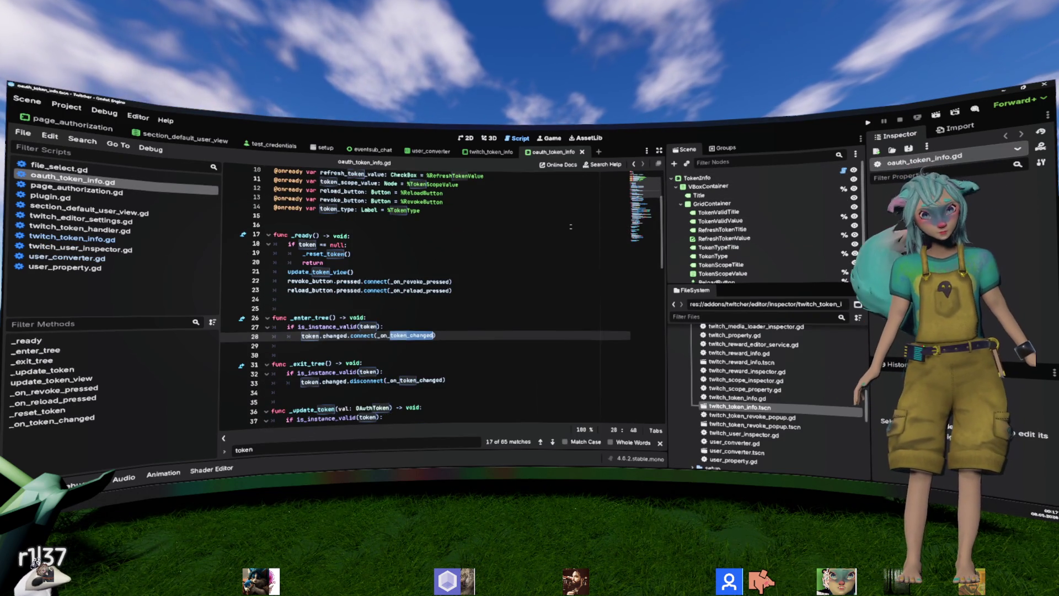
scroll(571, 227, down, 3)
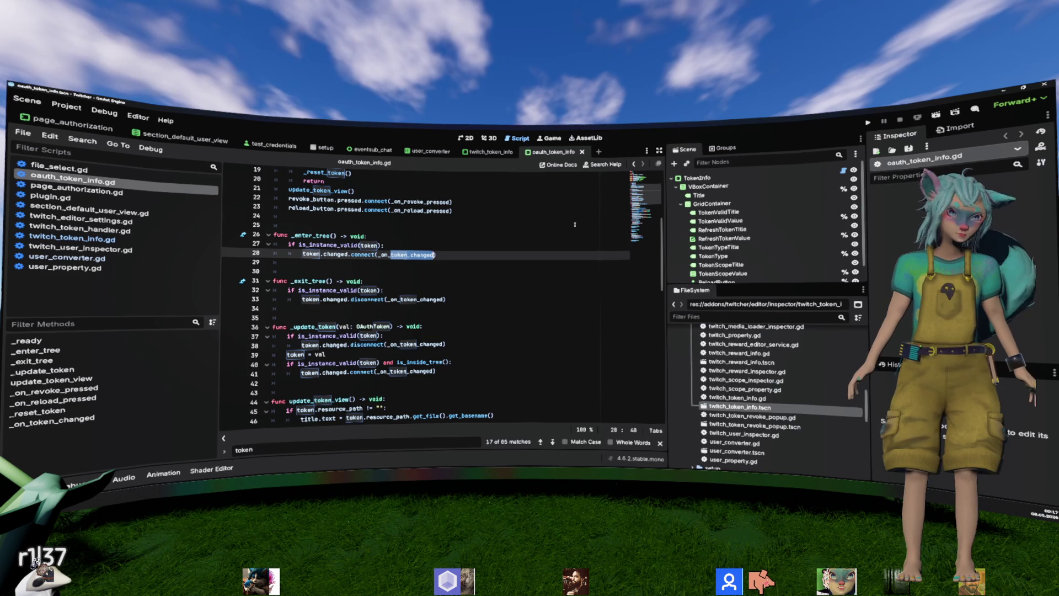
scroll(575, 225, down, 3)
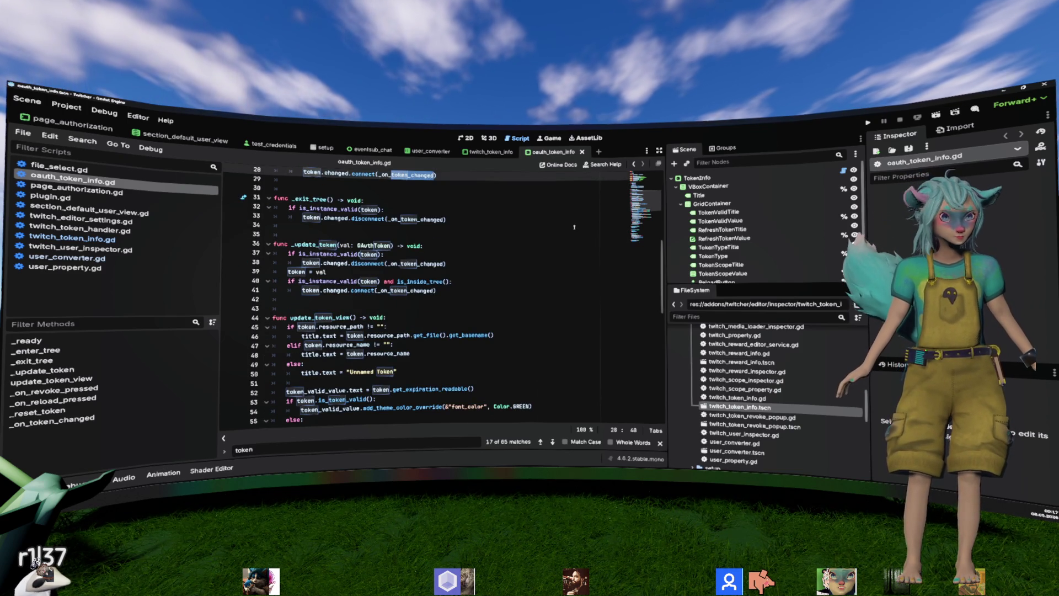
scroll(554, 232, down, 3)
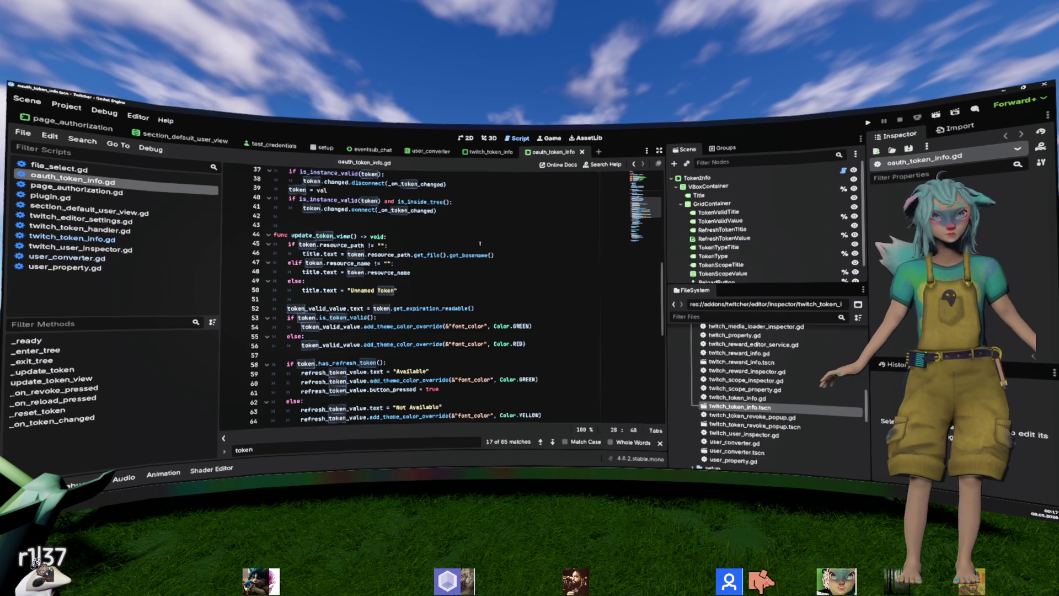
scroll(479, 242, down, 2)
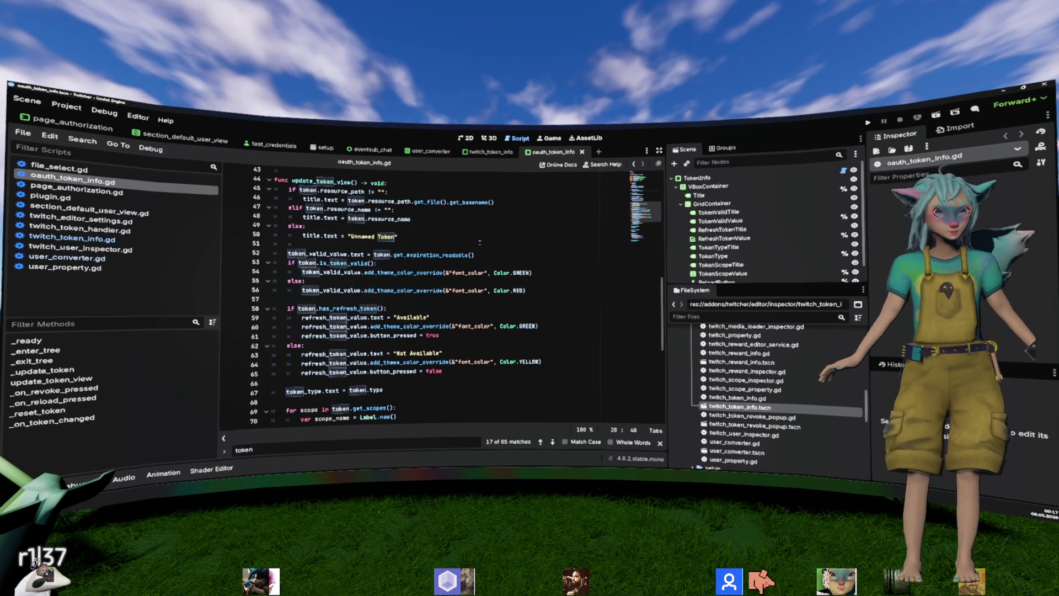
scroll(479, 241, down, 1)
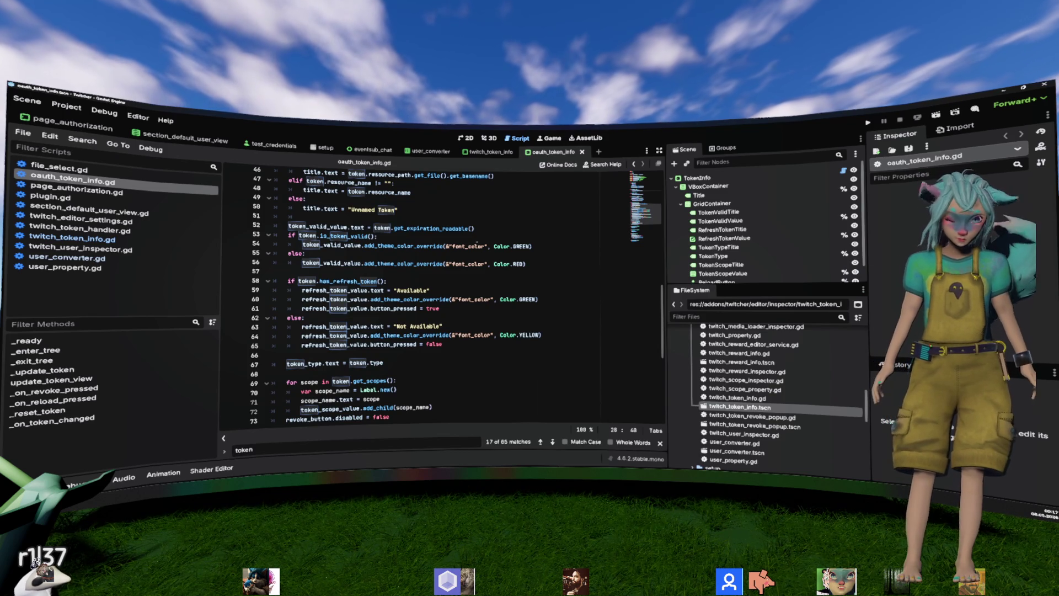
scroll(475, 247, down, 3)
click(476, 246)
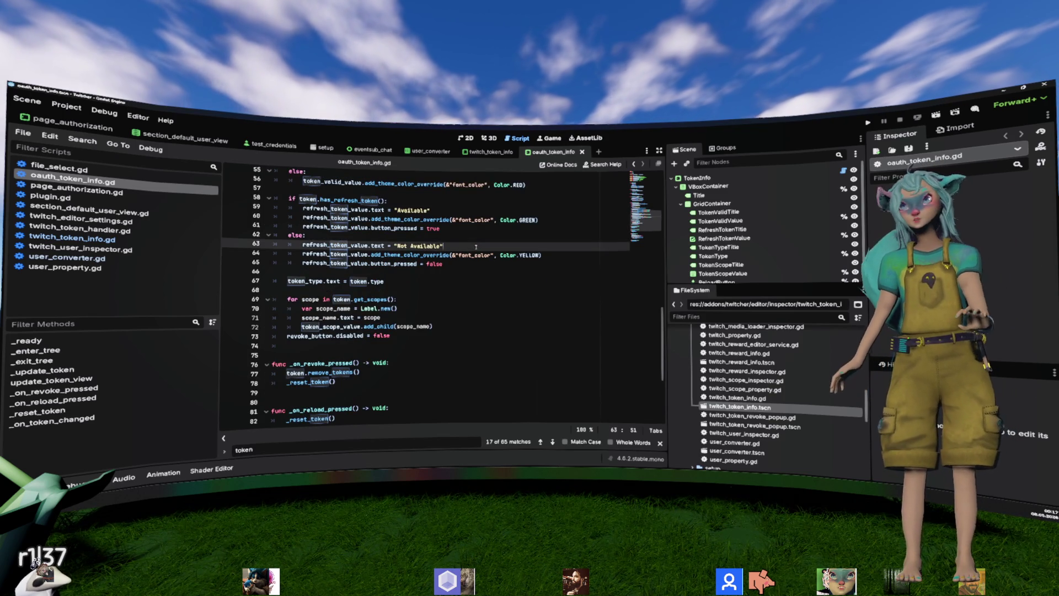